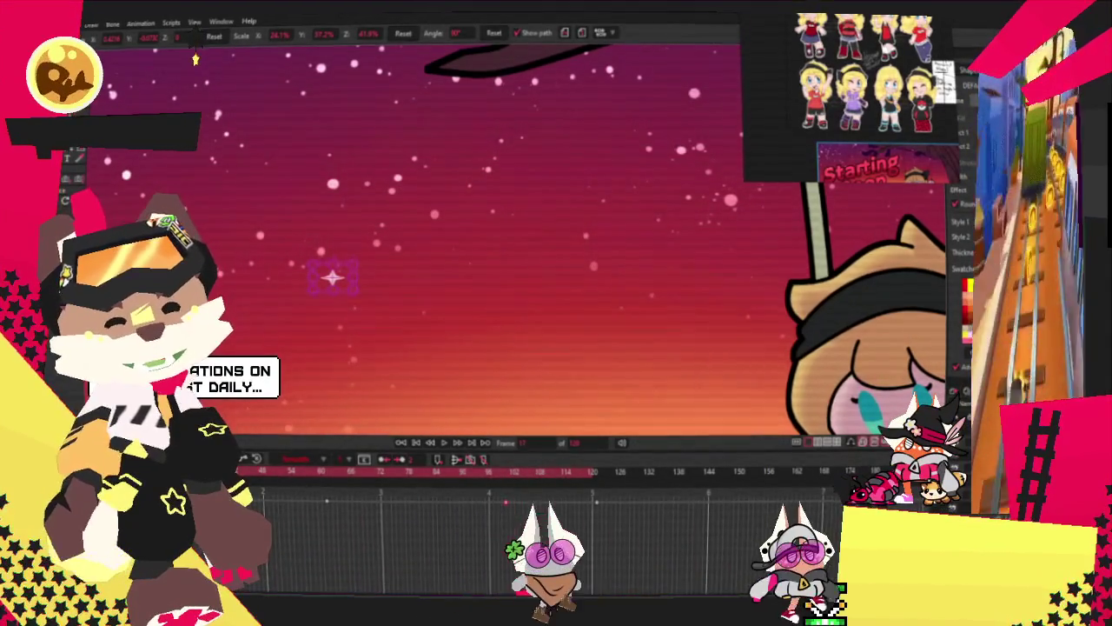
# Step: Scrub the timeline to watch the shooting star grow and shrink, then play the whole swing scene
pyautogui.click(329, 476)
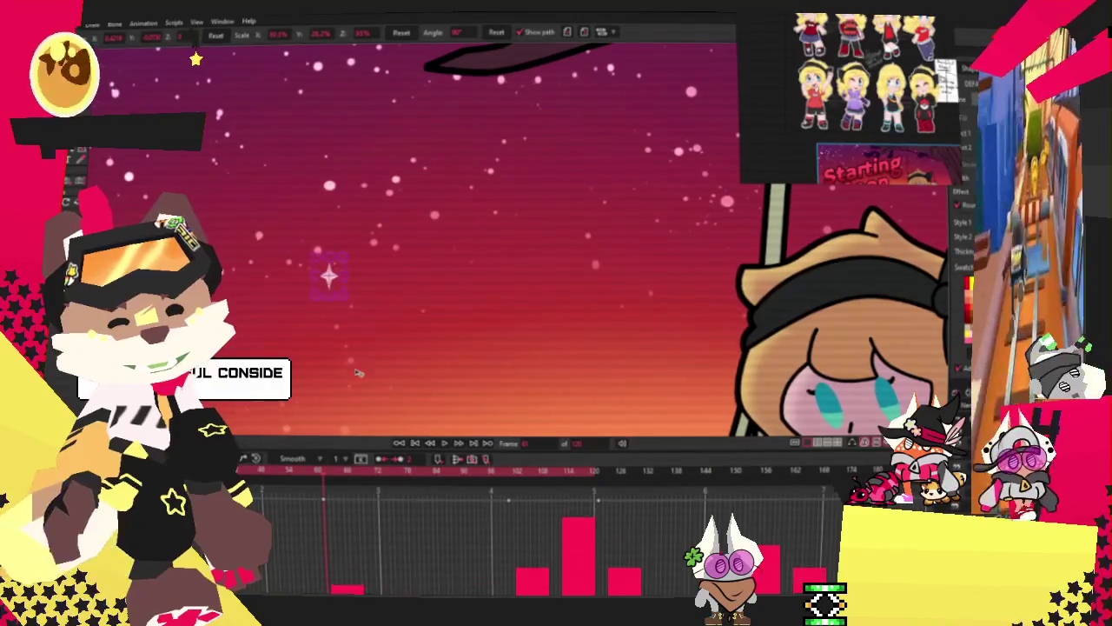
pyautogui.moveTo(491, 474); pyautogui.dragTo(510, 472)
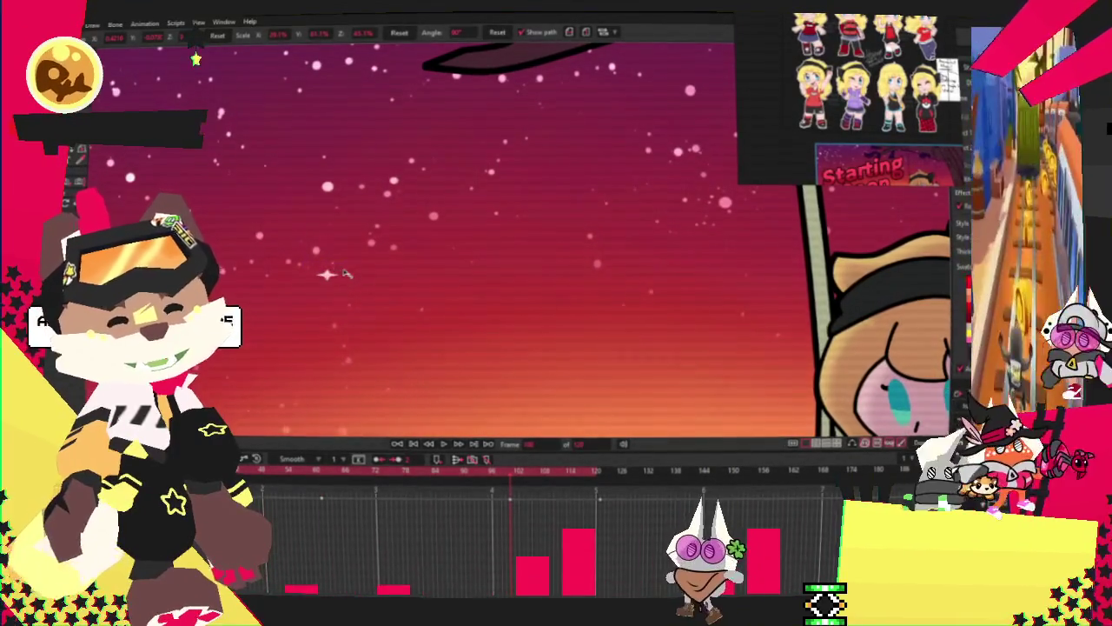
pyautogui.click(596, 477)
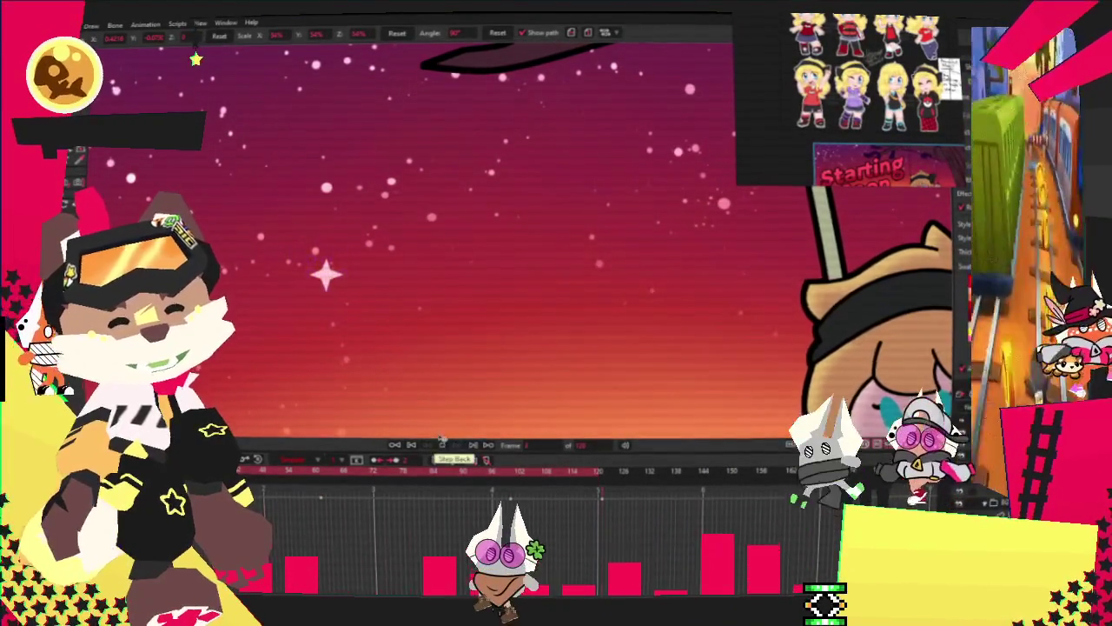
pyautogui.click(441, 444)
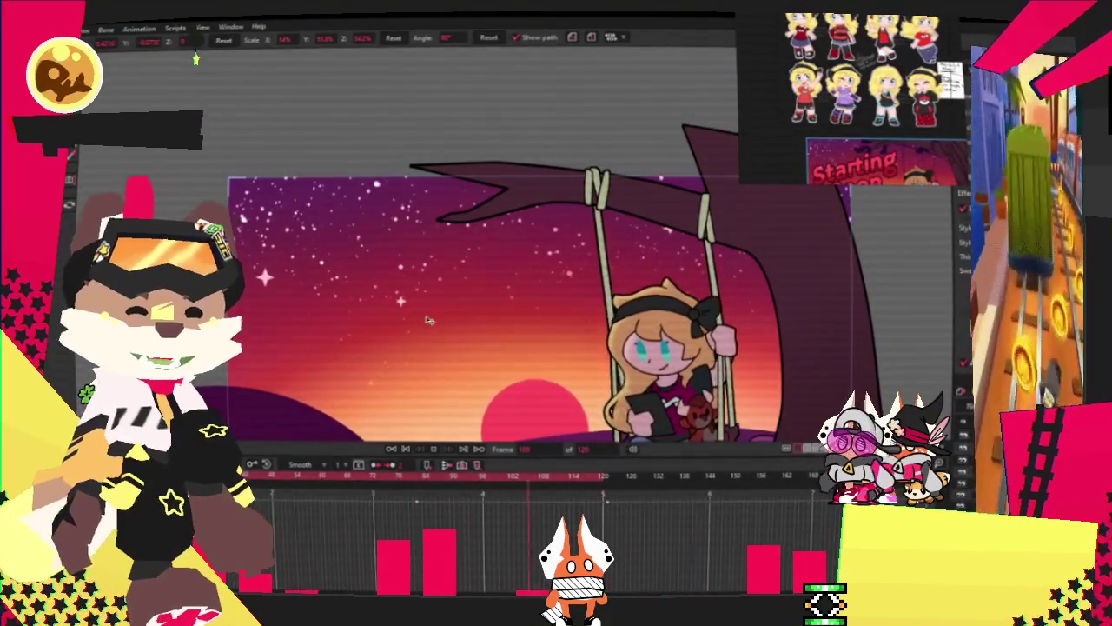
# Step: Stop playback at frame 0, select the sun, and draw a tall pink rectangle beside it
pyautogui.click(406, 450)
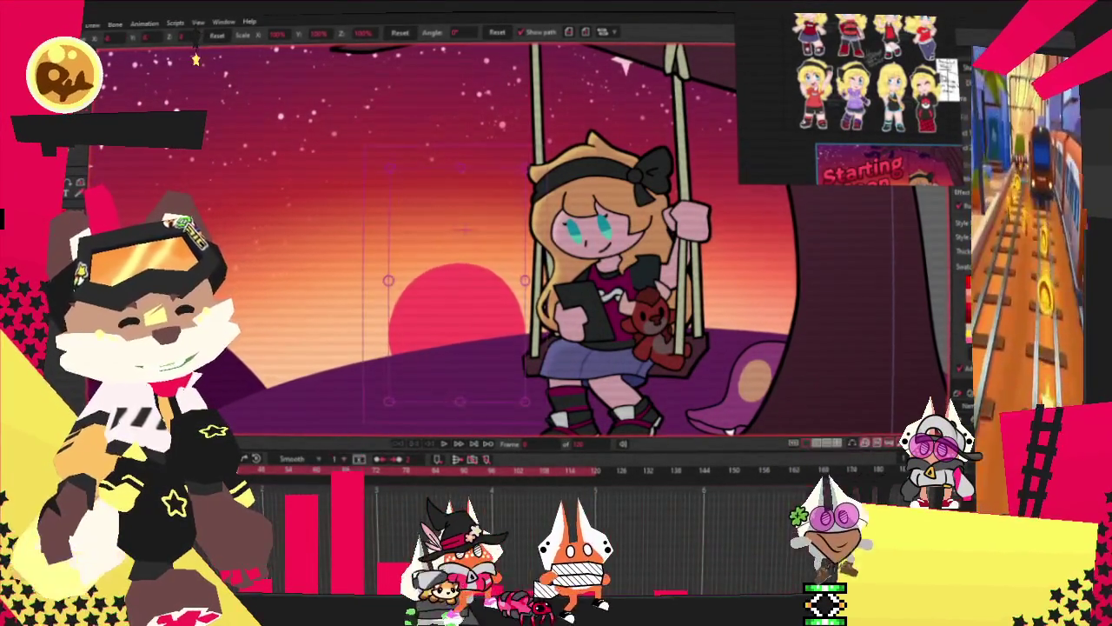
pyautogui.click(456, 309)
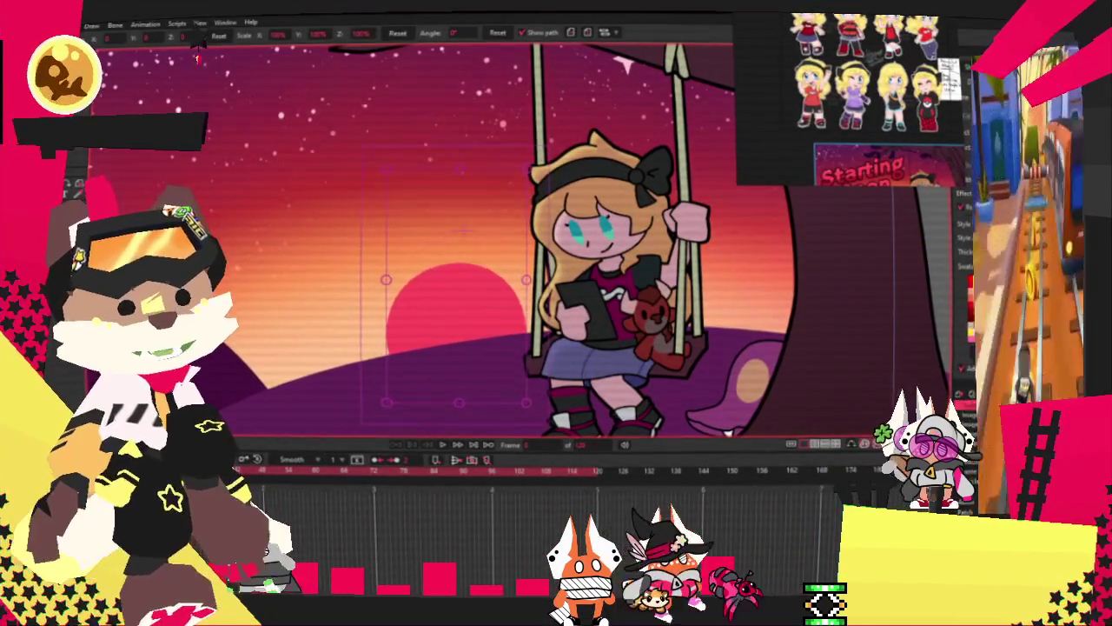
pyautogui.click(398, 292)
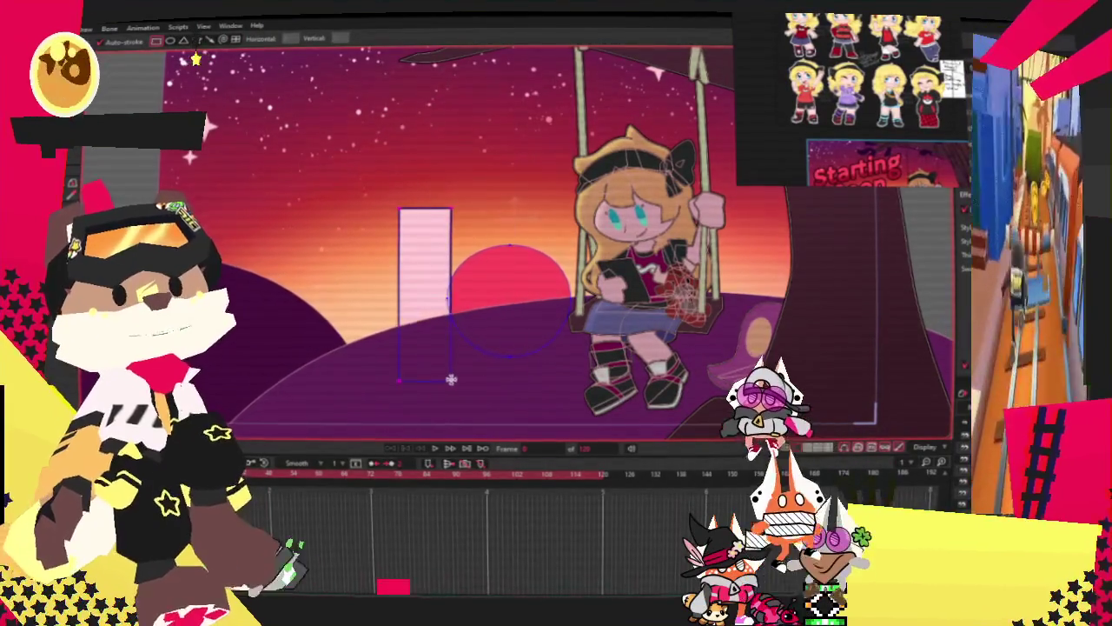
# Step: Zoom in, notch and then straighten the rectangle's right edge, delete the rectangle, and show the View menu
pyautogui.scroll(2, 450, 380)
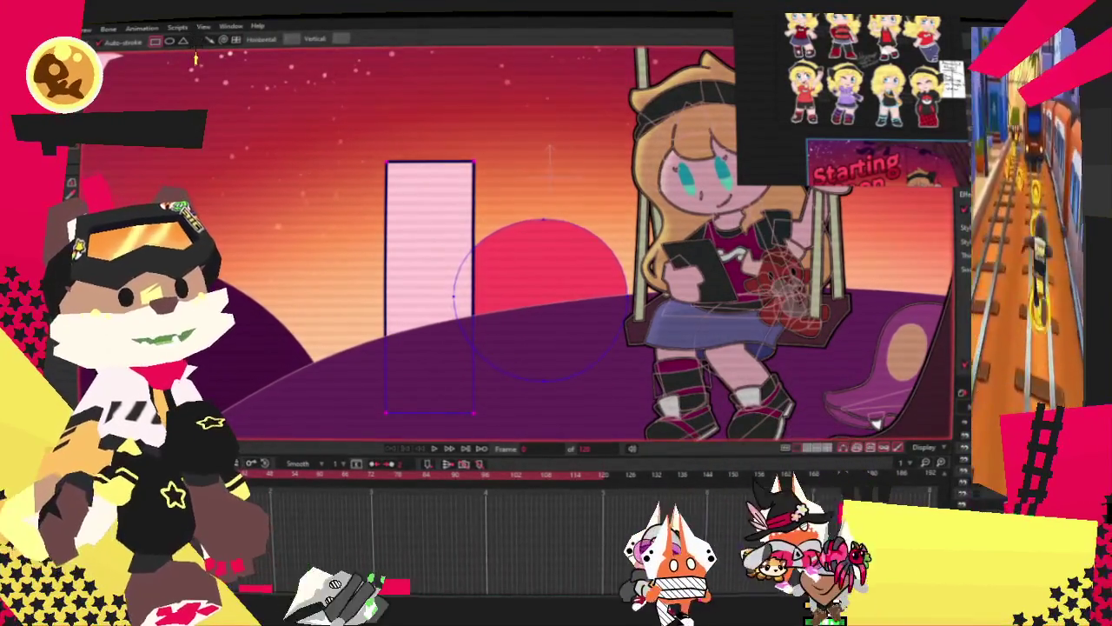
pyautogui.scroll(1, 476, 193)
pyautogui.press('a')
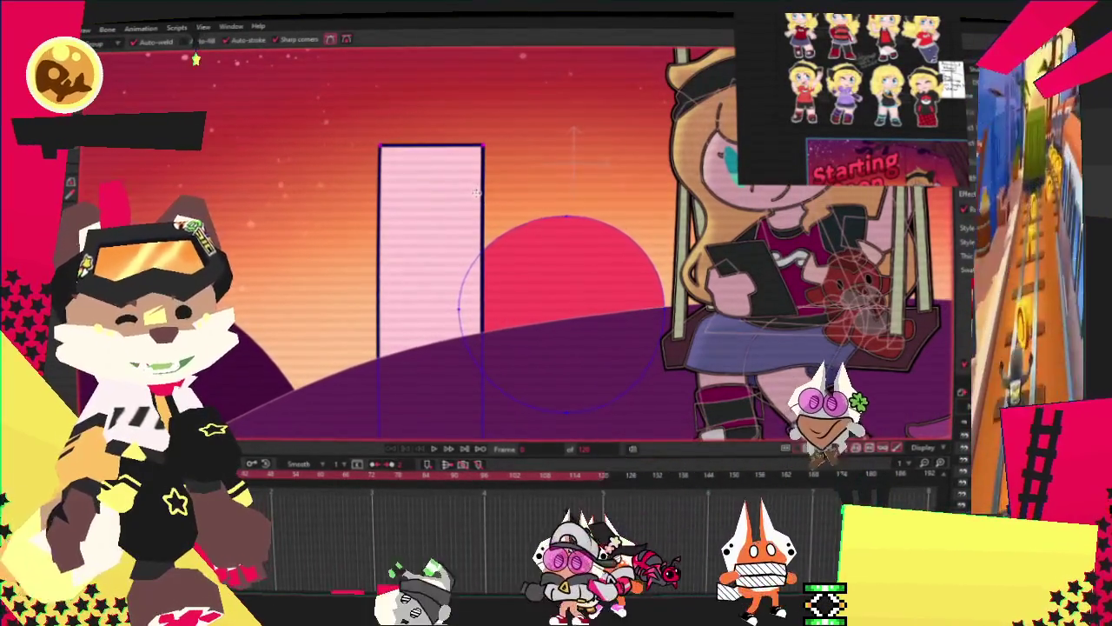
pyautogui.moveTo(476, 193); pyautogui.dragTo(379, 193)
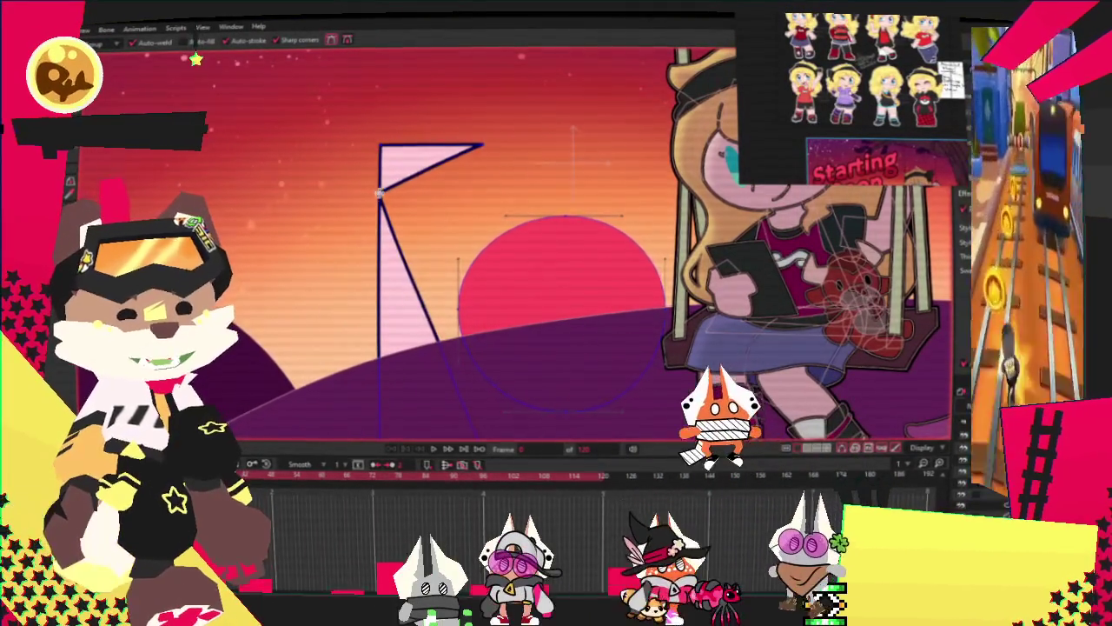
pyautogui.moveTo(408, 265); pyautogui.dragTo(476, 229)
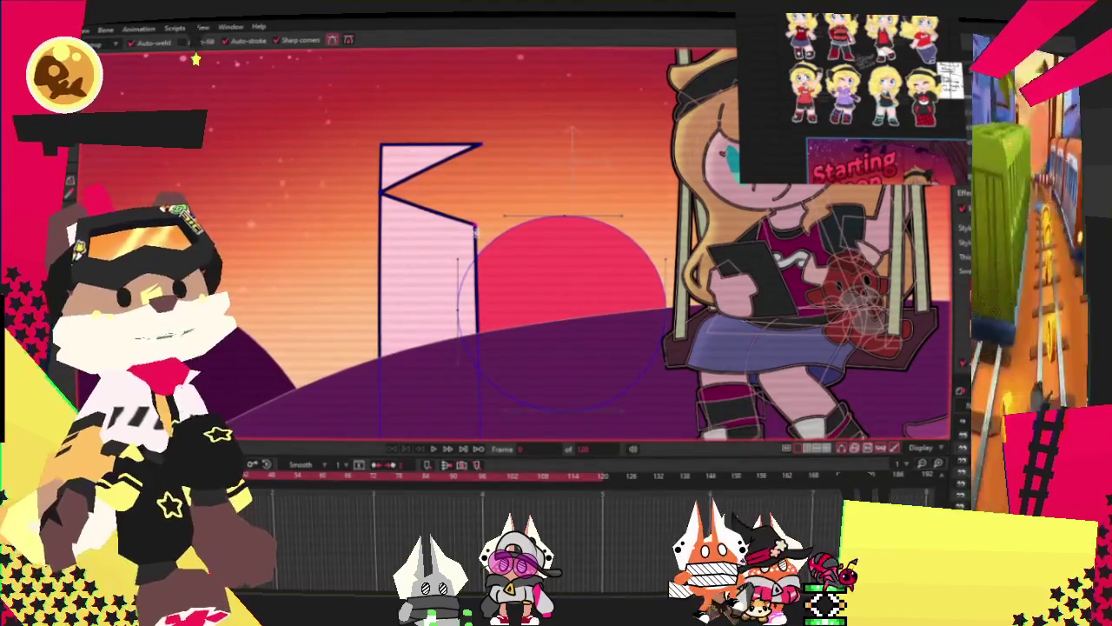
pyautogui.press('Delete')
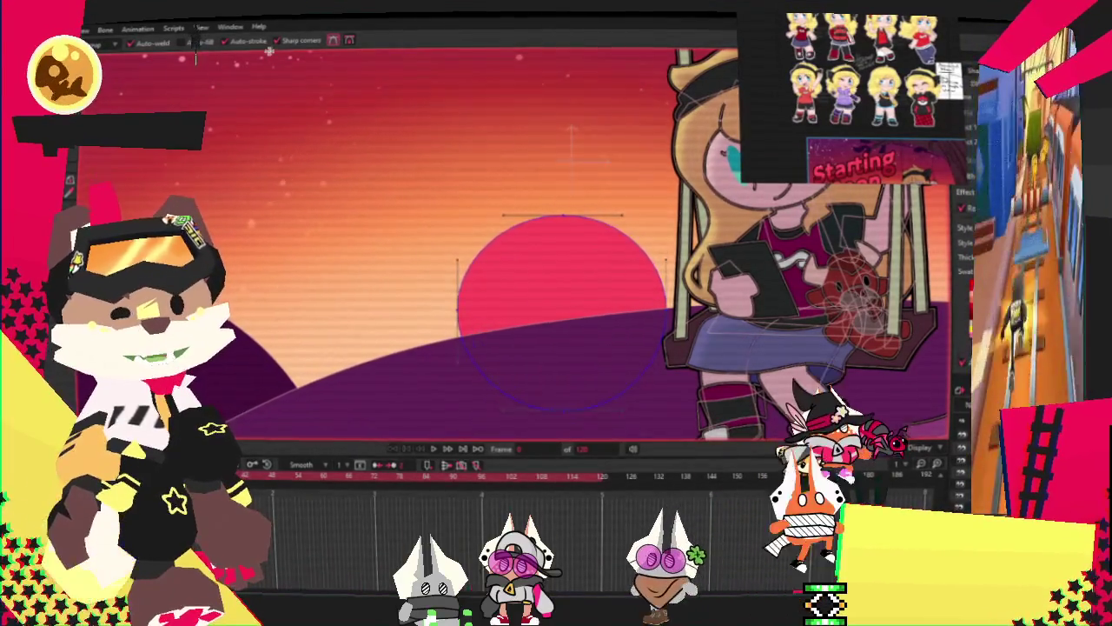
pyautogui.click(201, 28)
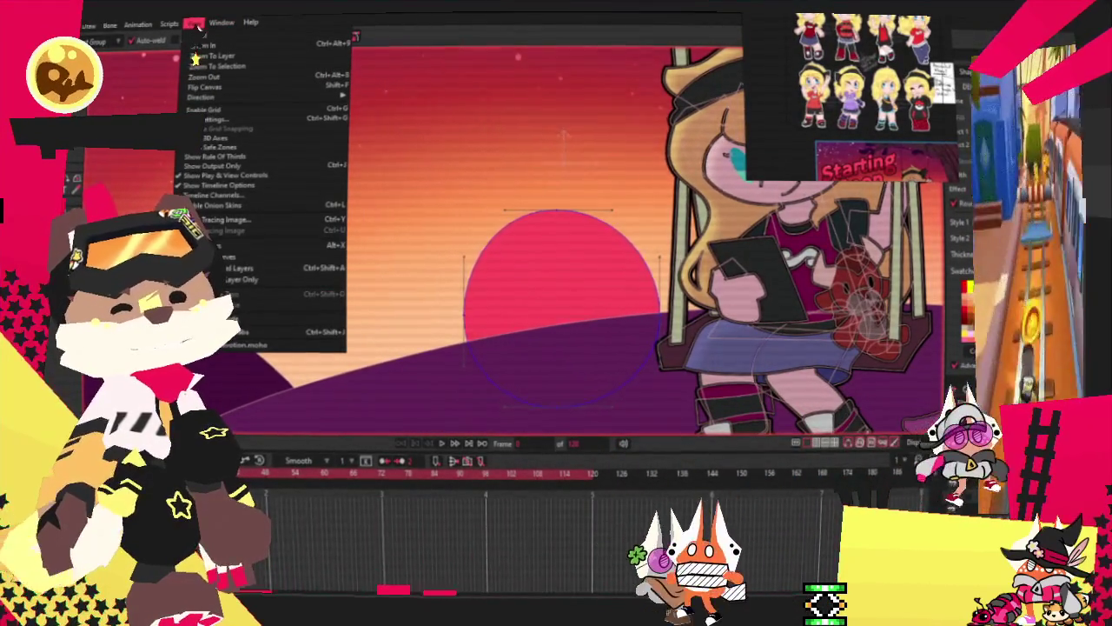
# Step: Enable the canvas grid and draw a tall pink rectangle left of the sun
pyautogui.click(222, 115)
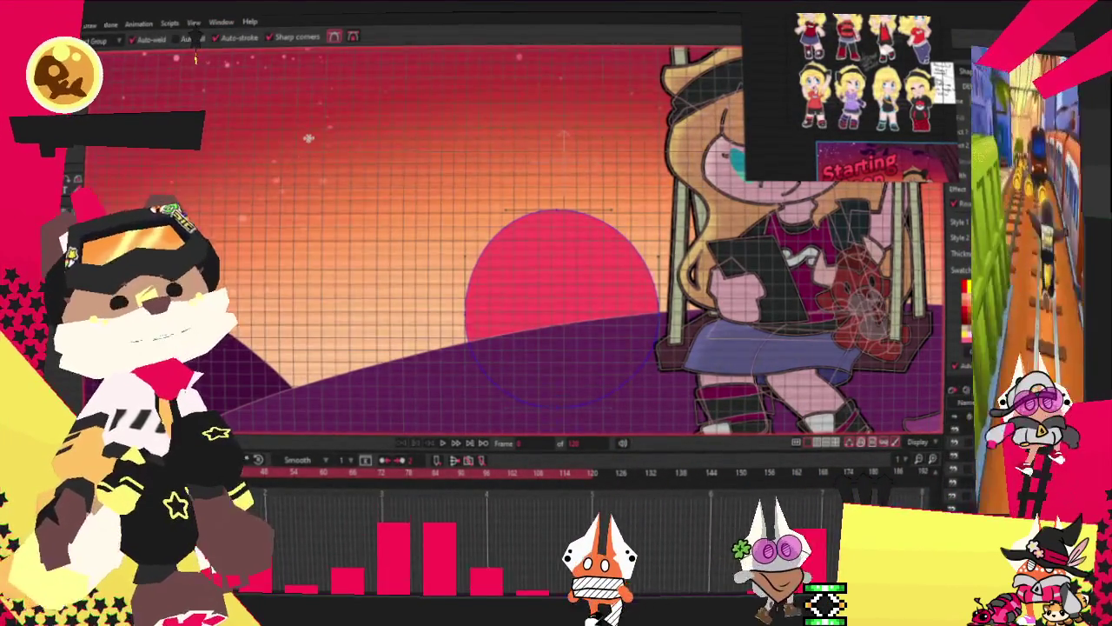
pyautogui.hotkey('alt', 'm')
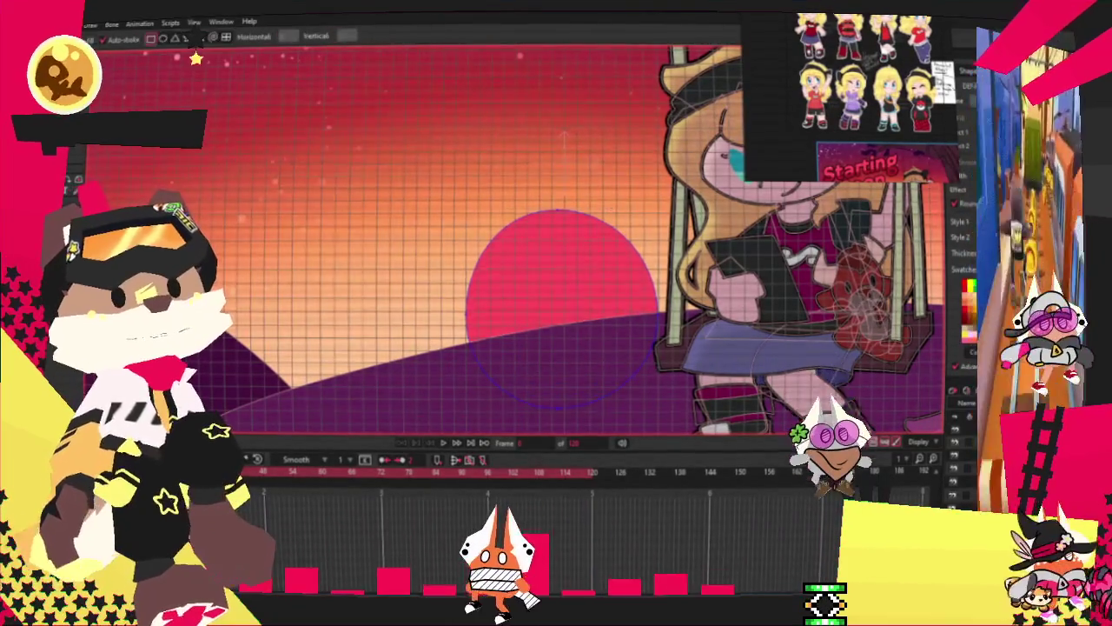
pyautogui.moveTo(306, 129); pyautogui.dragTo(428, 310)
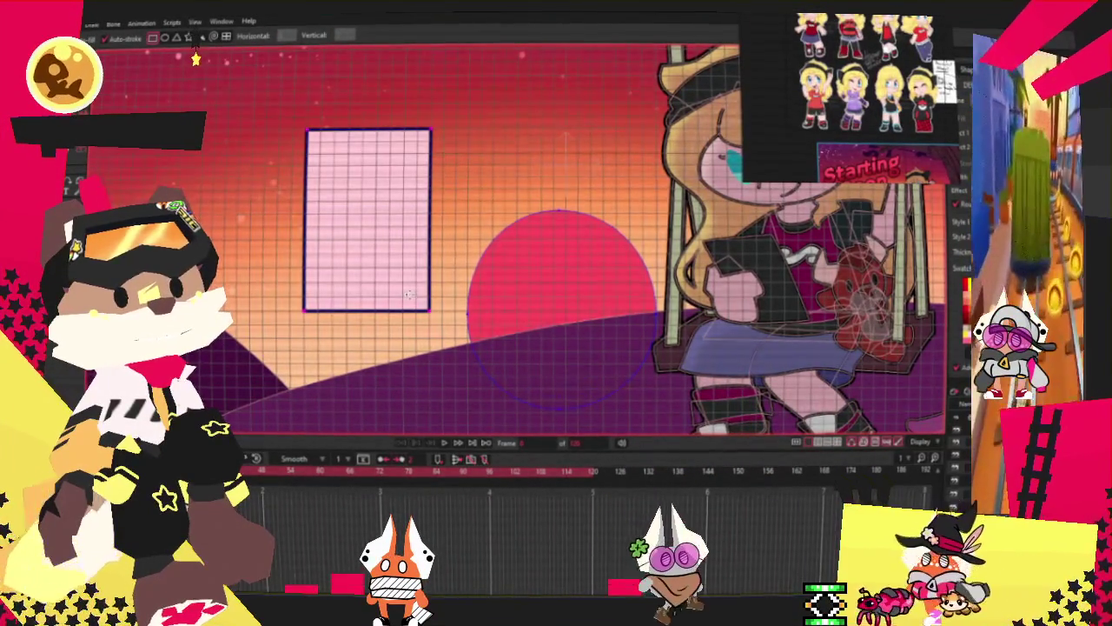
# Step: Add points along the rectangle's edge and get ready to select its points
pyautogui.press('a')
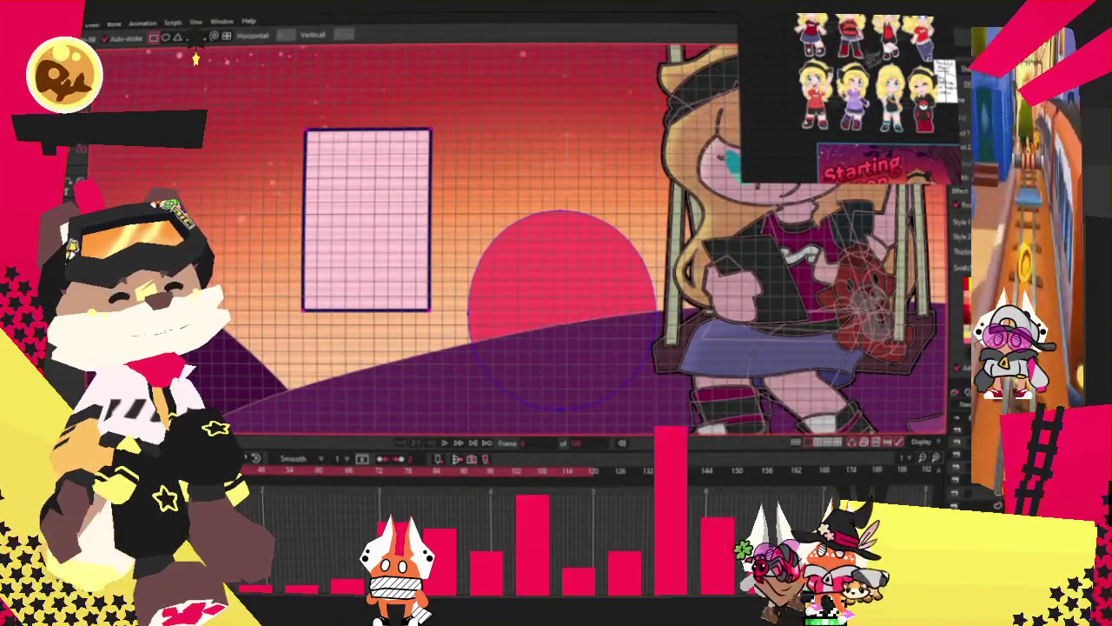
pyautogui.scroll(2, 469, 100)
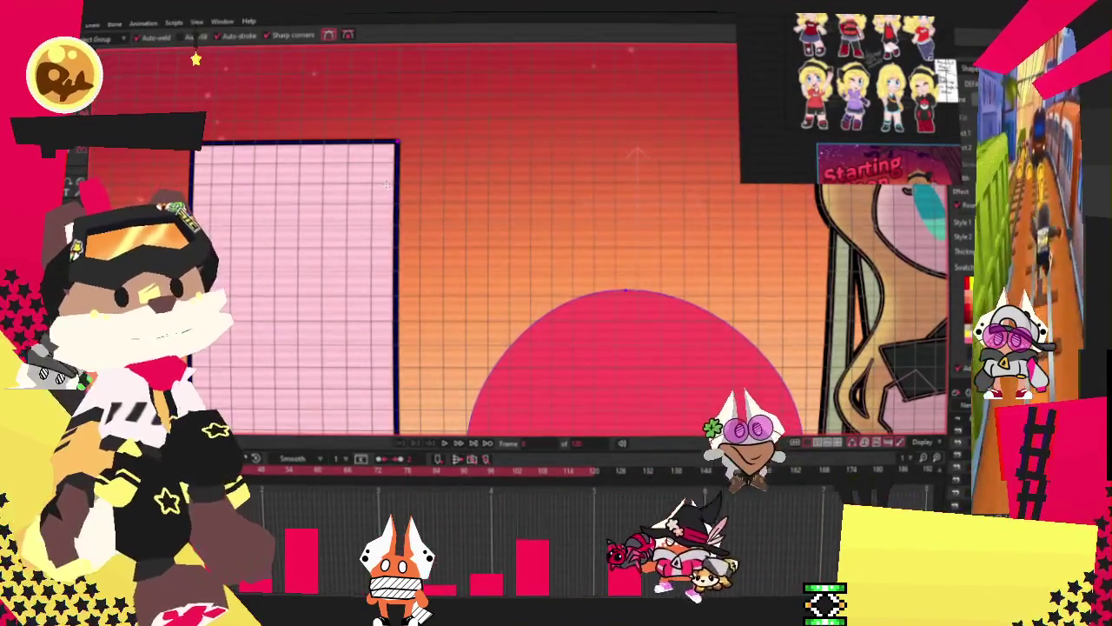
pyautogui.moveTo(258, 192); pyautogui.dragTo(402, 189)
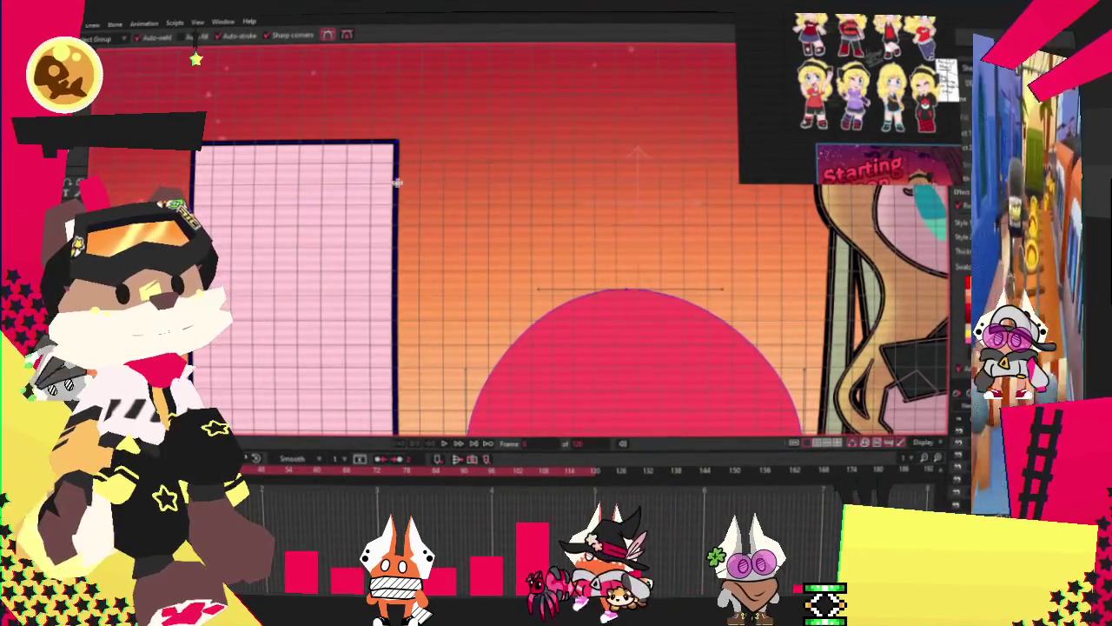
pyautogui.press('t')
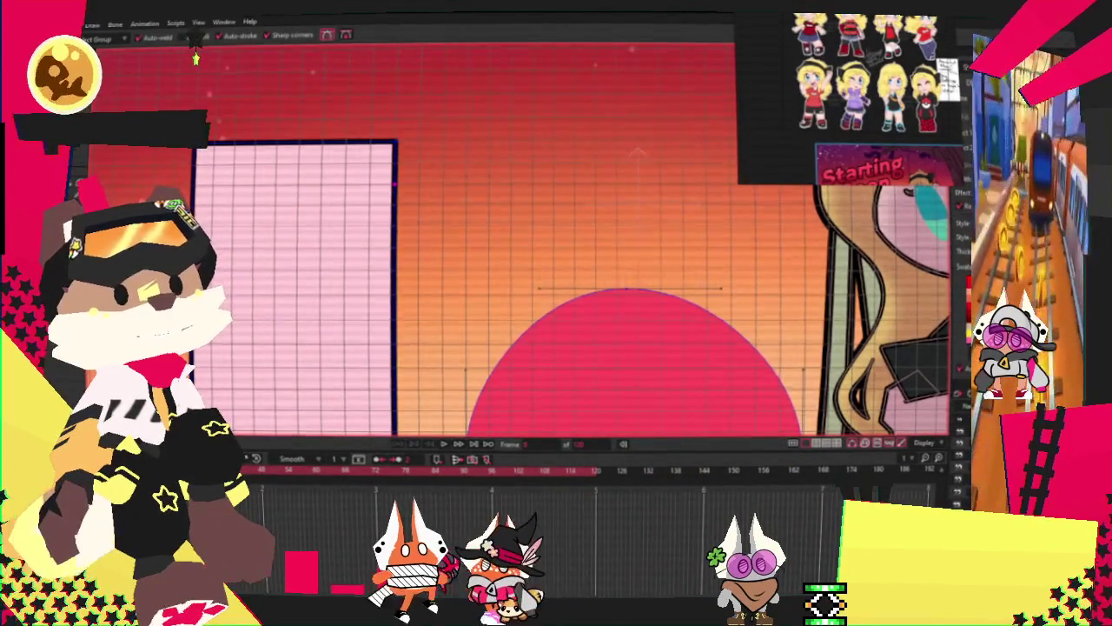
pyautogui.press('a')
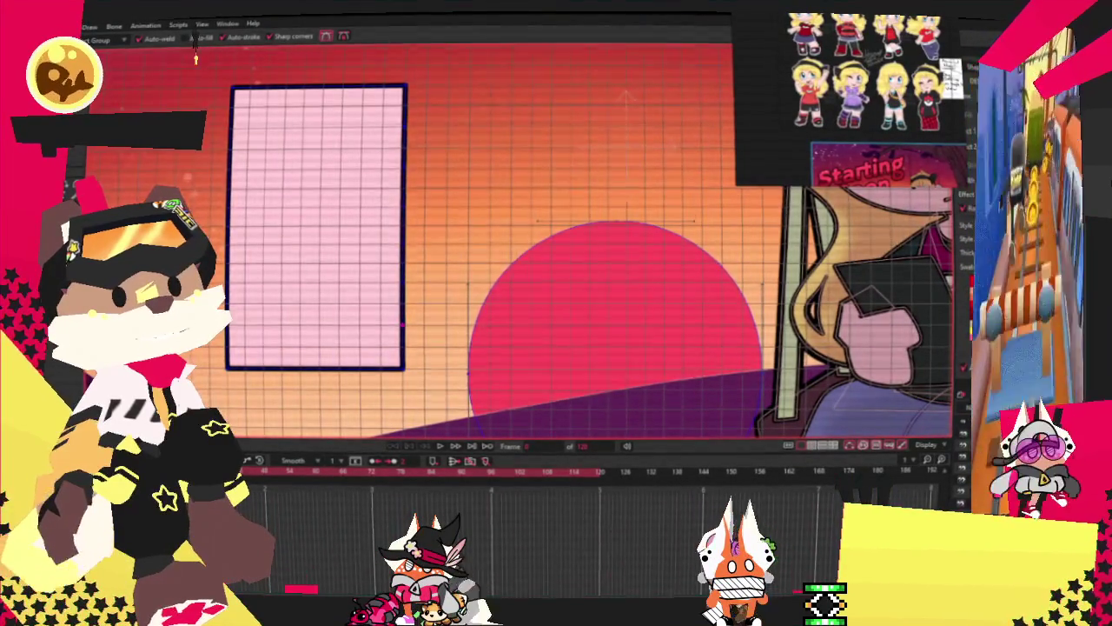
pyautogui.press('g')
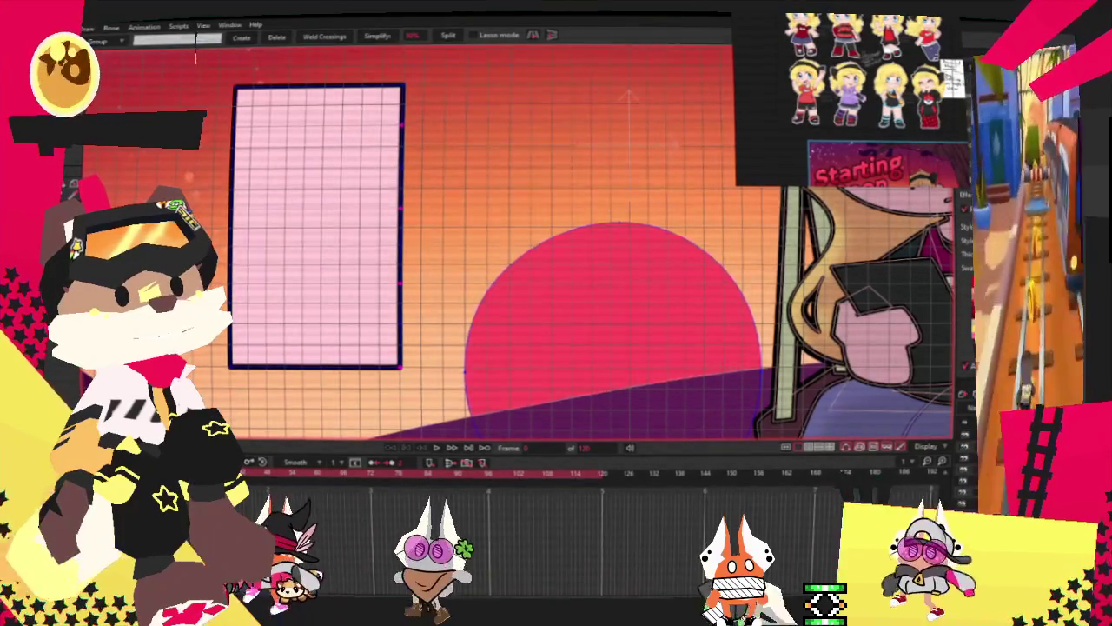
# Step: Pull alternate right-edge points into a zigzag and smooth its corners into curves
pyautogui.press('t')
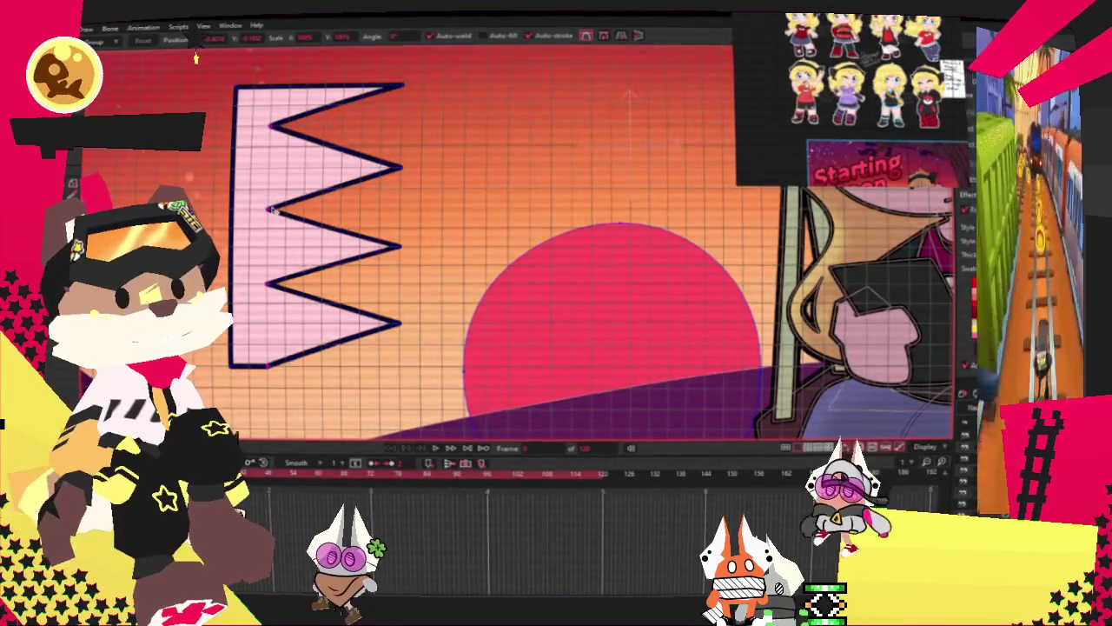
pyautogui.click(235, 169)
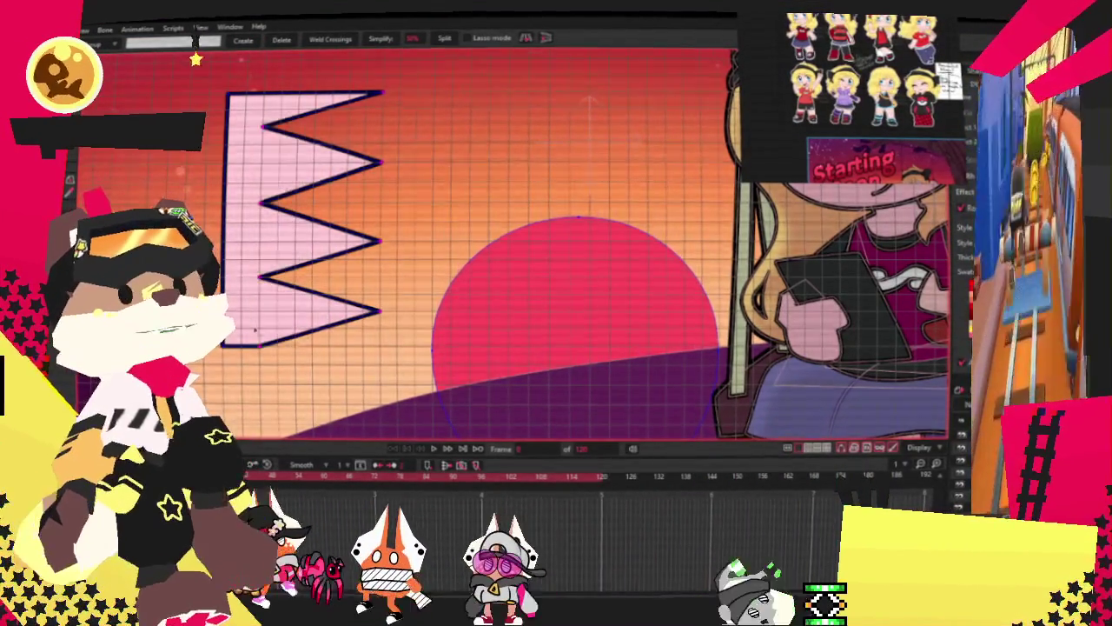
pyautogui.press('c')
pyautogui.moveTo(409, 265); pyautogui.dragTo(441, 265)
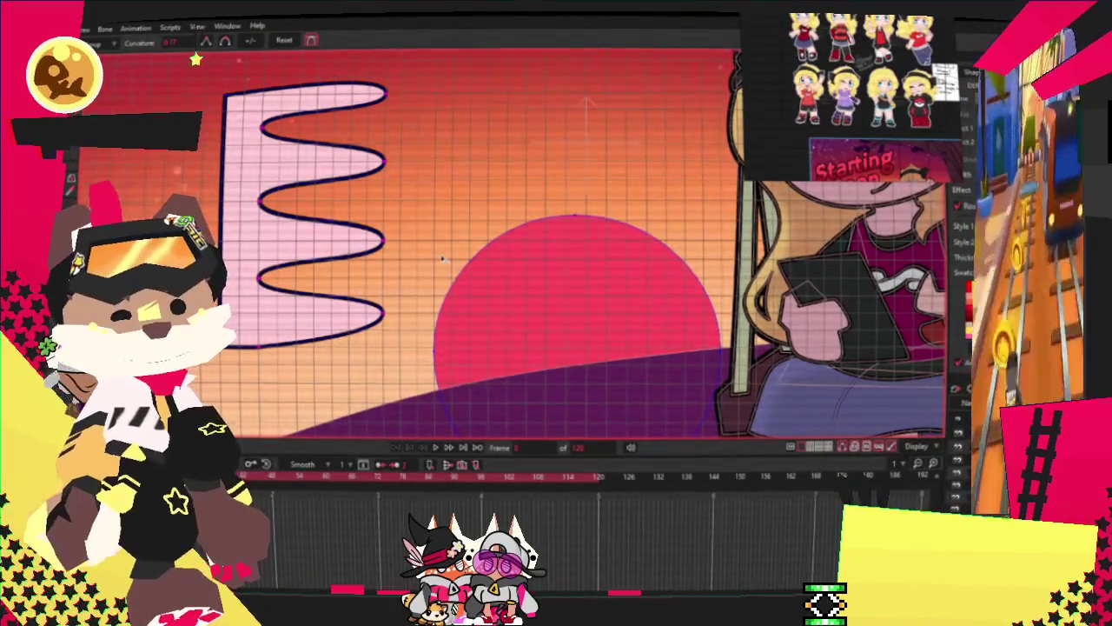
# Step: Drag the bottom-right point left to shorten the lower prong
pyautogui.scroll(-2, 369, 238)
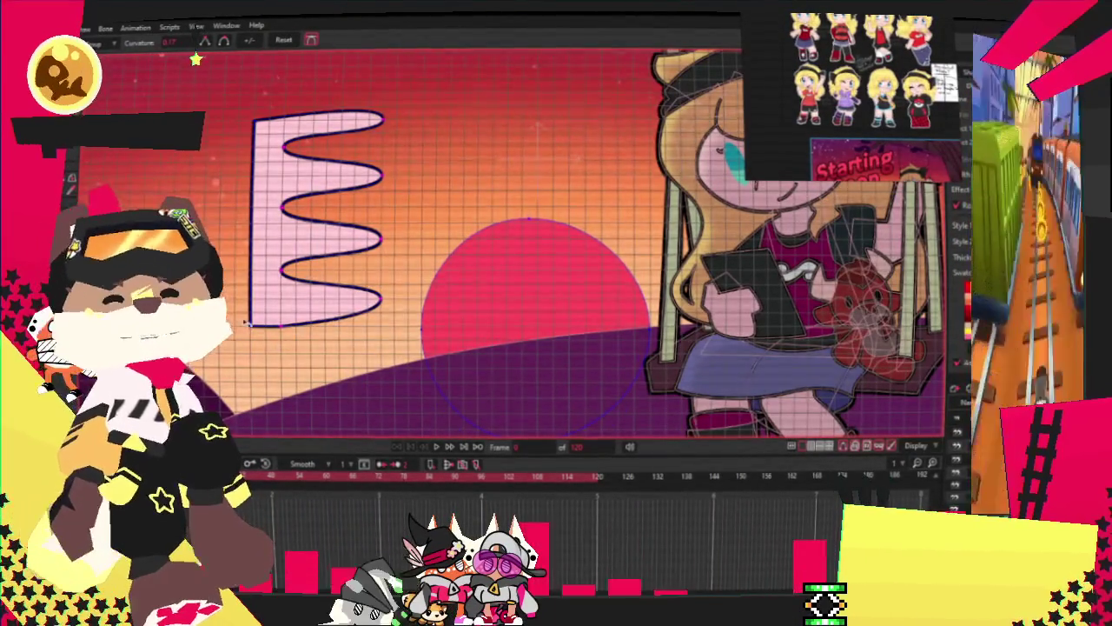
pyautogui.press('t')
pyautogui.scroll(1, 419, 189)
pyautogui.scroll(1, 419, 189)
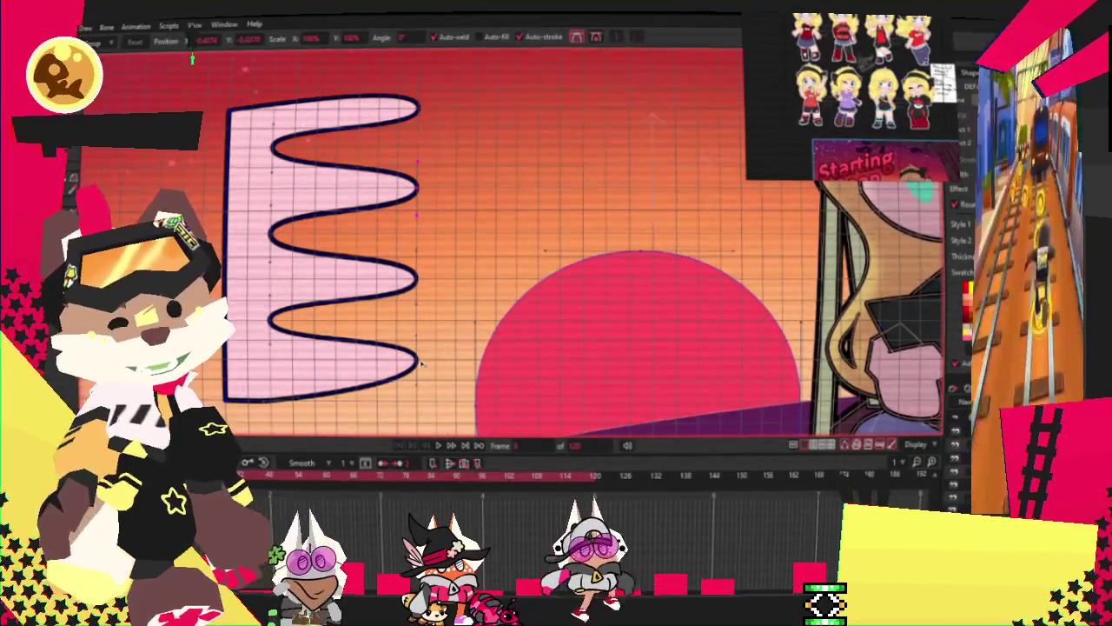
pyautogui.moveTo(418, 363); pyautogui.dragTo(378, 373)
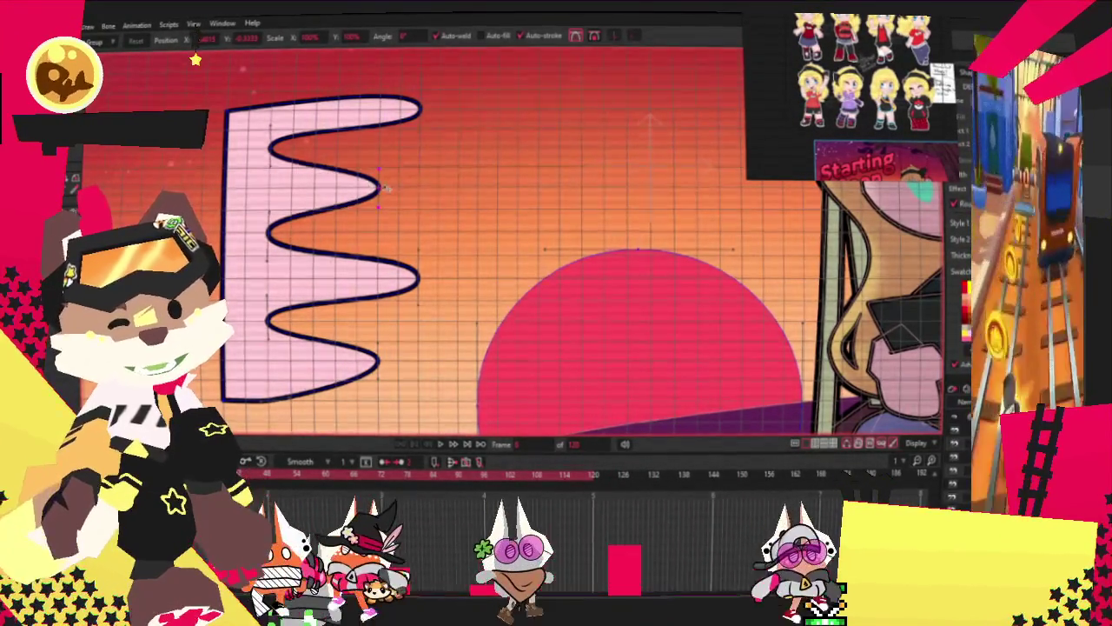
pyautogui.scroll(-1, 358, 200)
pyautogui.scroll(1, 358, 200)
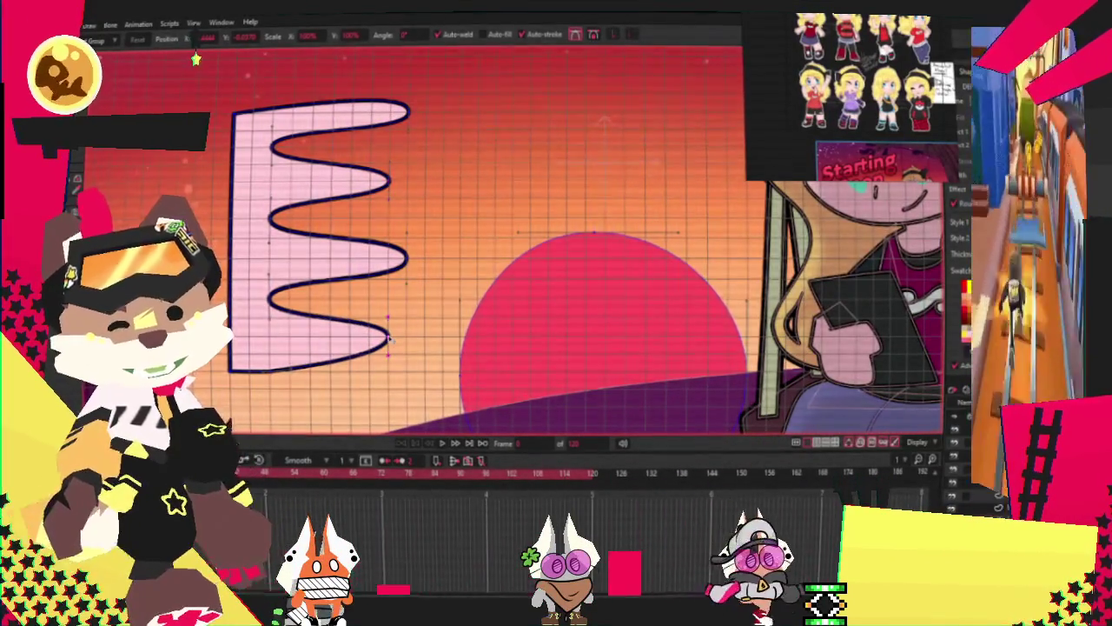
pyautogui.scroll(-2, 389, 340)
# Step: Drag the wavy zigzag shape left across the sun and zoom in on the sun and swing
pyautogui.press('g')
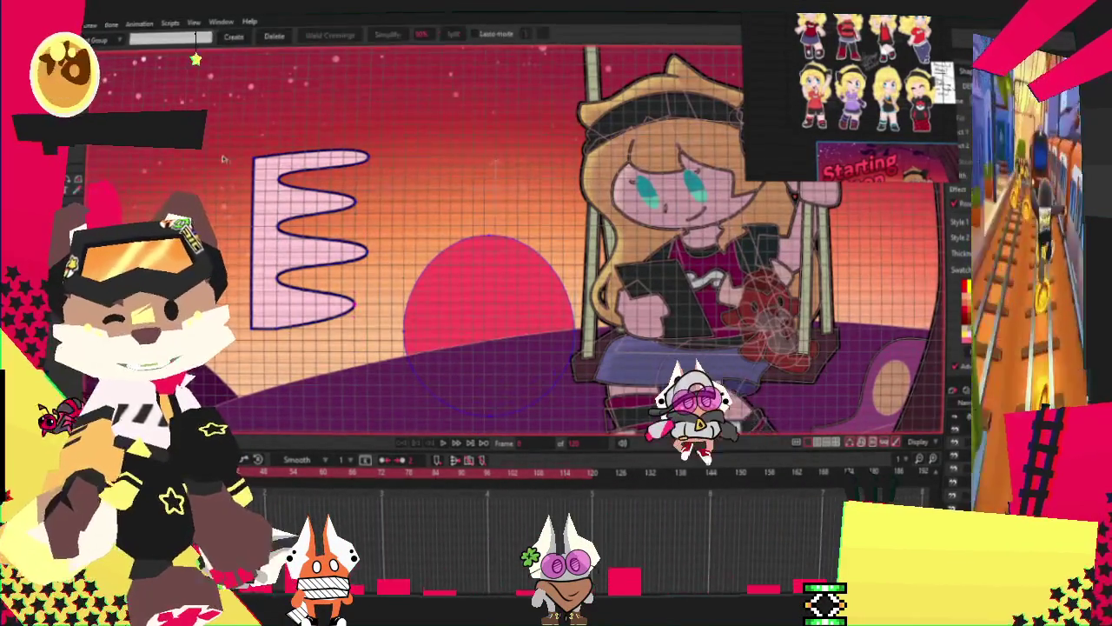
pyautogui.press('b')
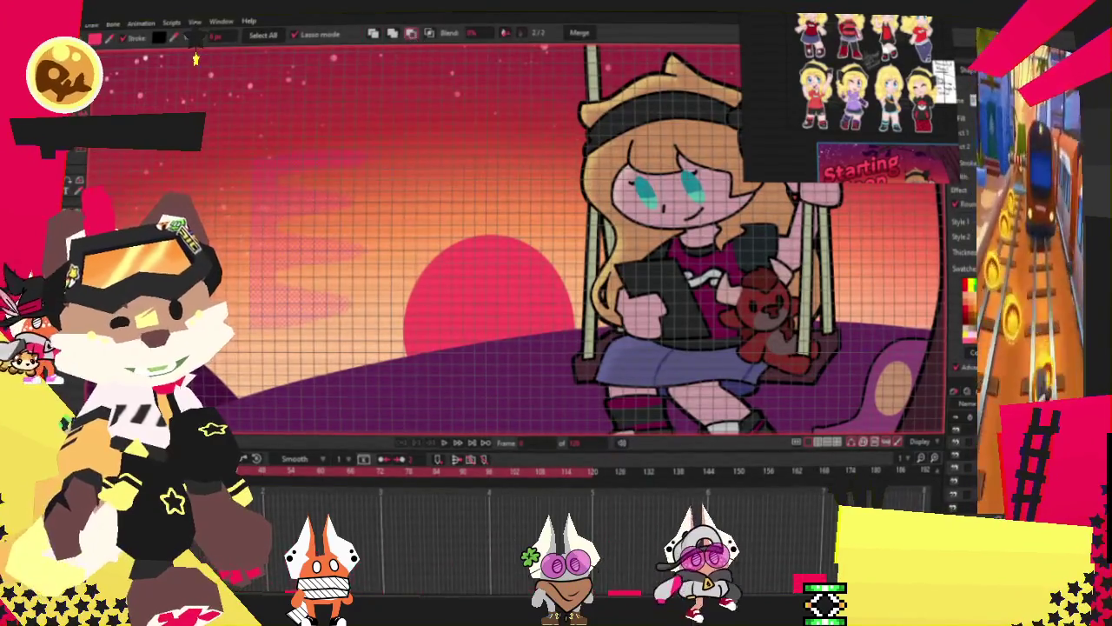
pyautogui.press('t')
pyautogui.scroll(2, 304, 252)
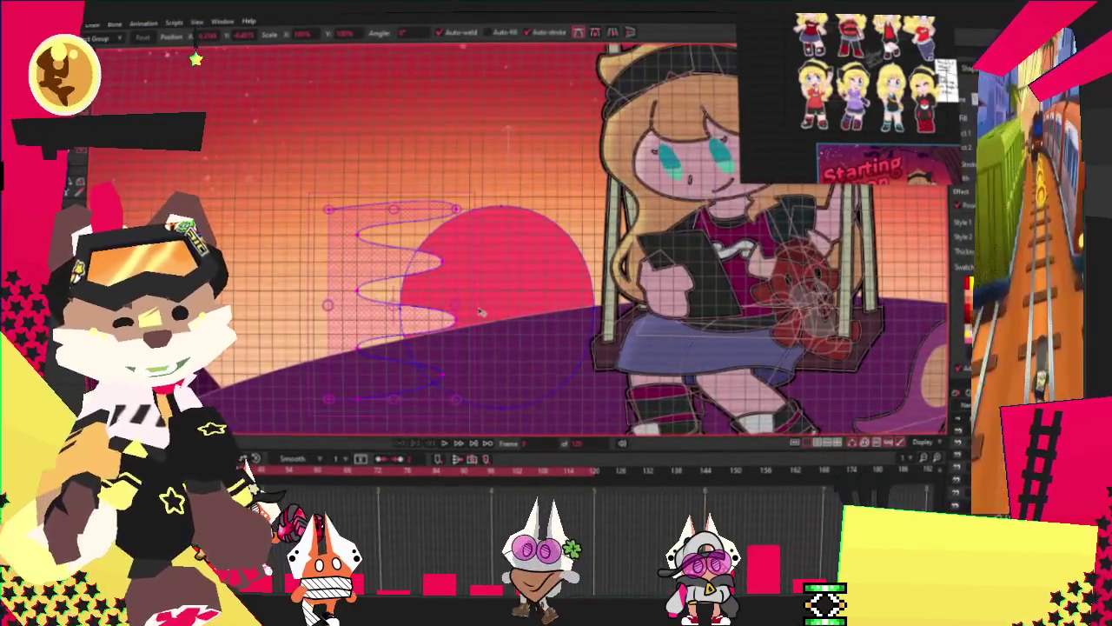
pyautogui.moveTo(482, 312); pyautogui.dragTo(331, 294)
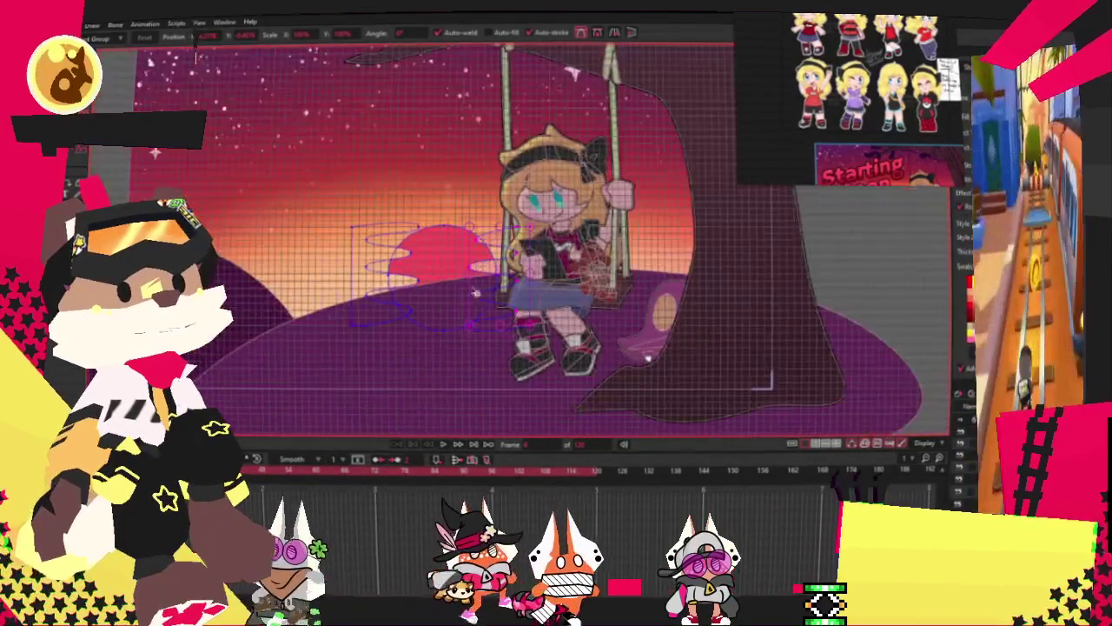
pyautogui.scroll(5, 475, 293)
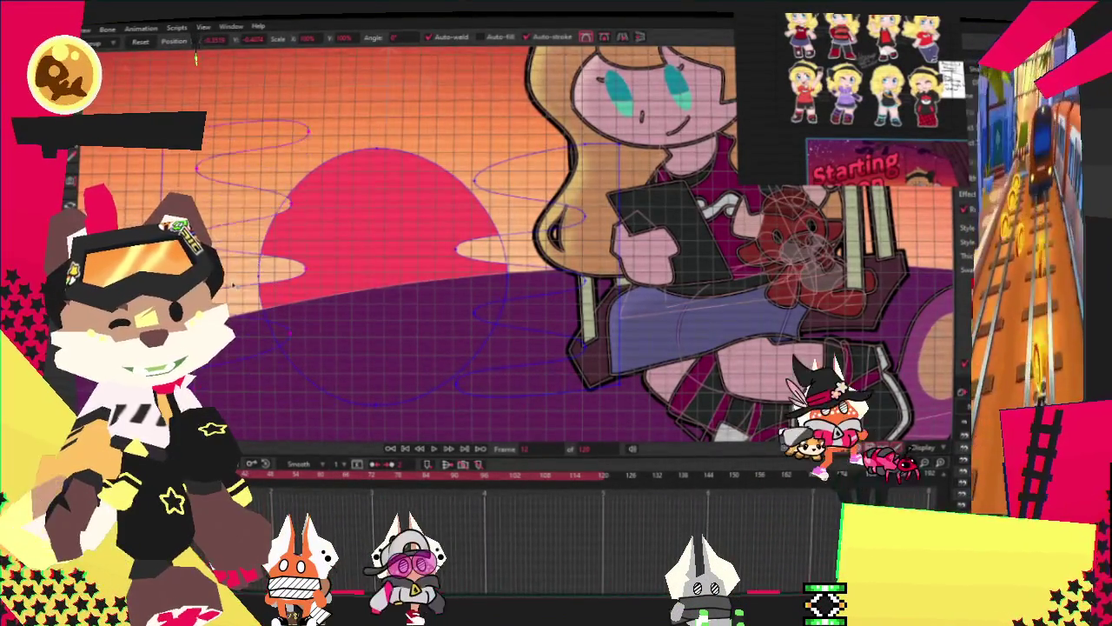
# Step: Stretch the wavy line upward and set its frame 12 keyframe to Cycle interpolation
pyautogui.moveTo(234, 239); pyautogui.dragTo(385, 252)
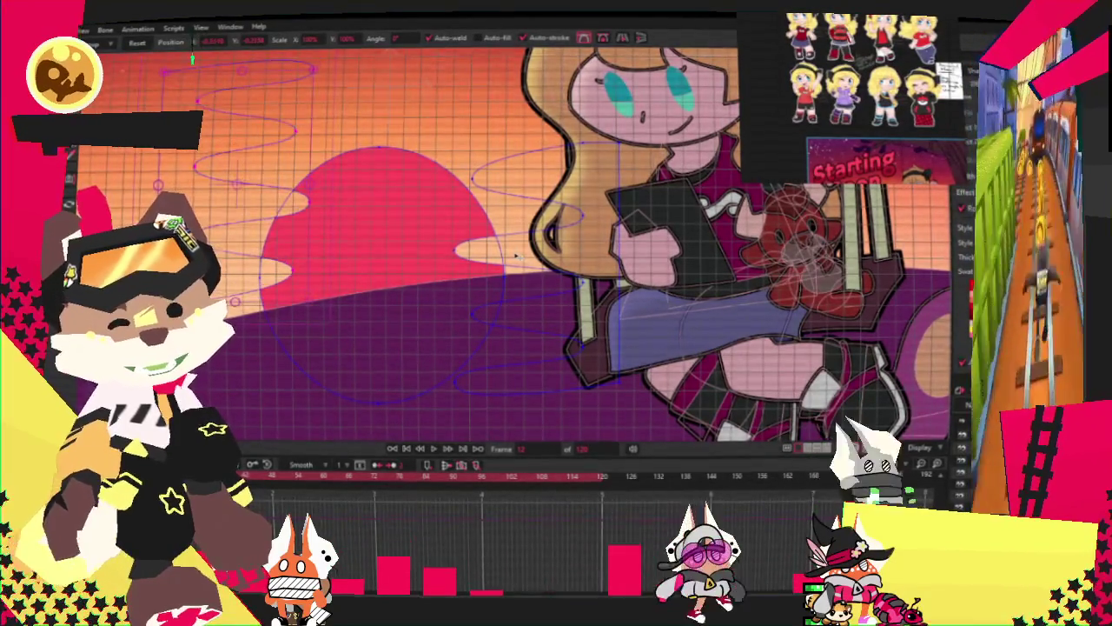
pyautogui.moveTo(515, 256)
pyautogui.mouseDown()
pyautogui.moveTo(547, 233)
pyautogui.moveTo(562, 87)
pyautogui.moveTo(454, 117)
pyautogui.mouseUp()
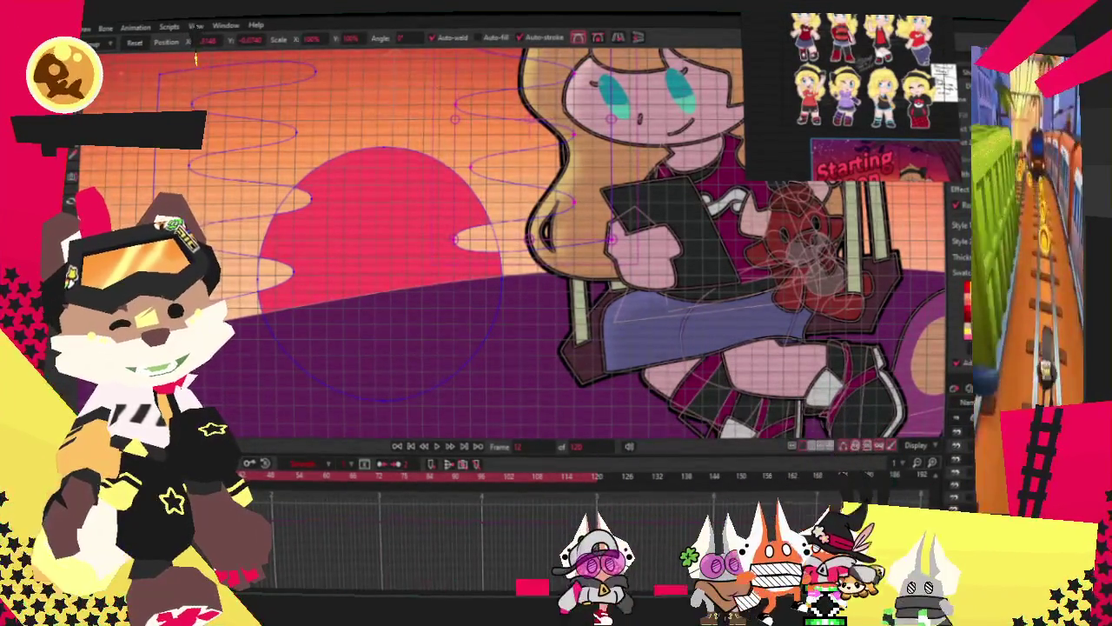
pyautogui.doubleClick(718, 465)
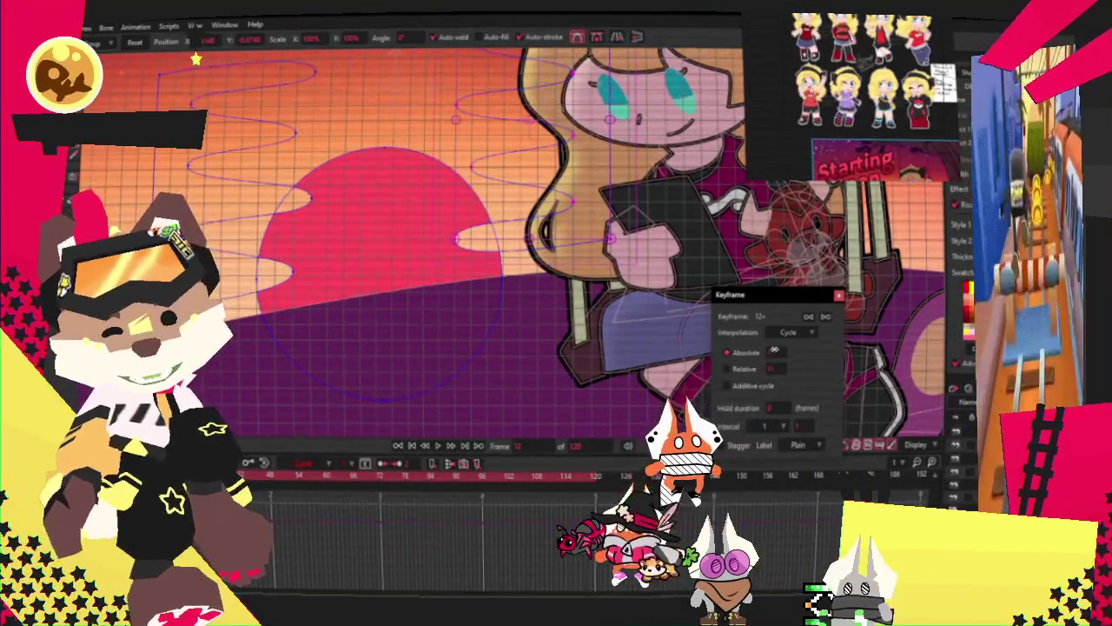
pyautogui.press('Return')
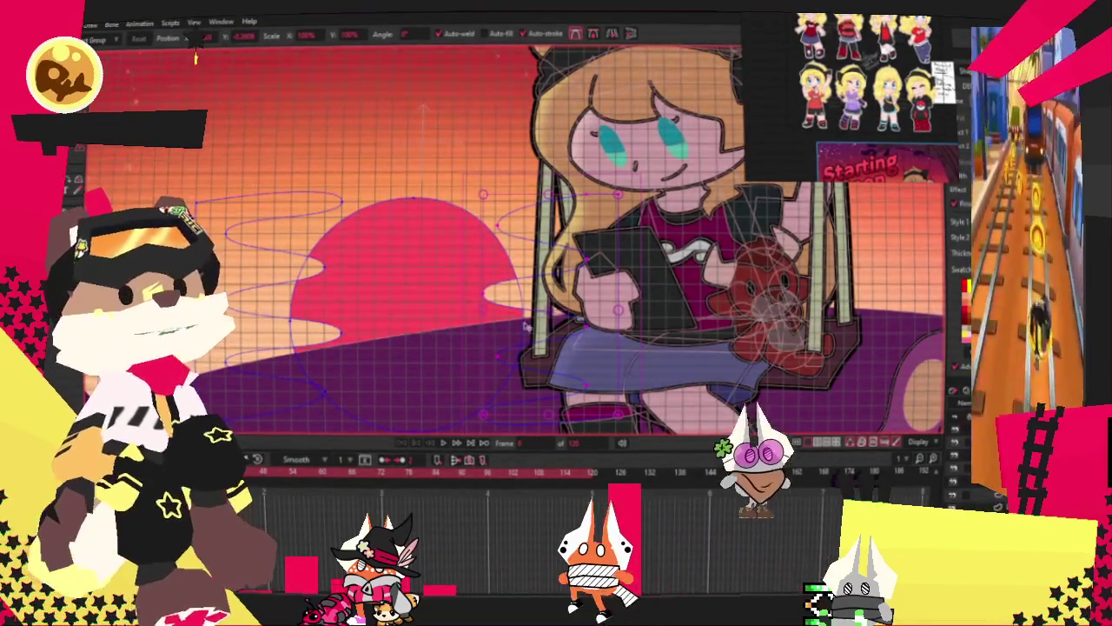
# Step: Deselect the wavy line shape
pyautogui.click(446, 302)
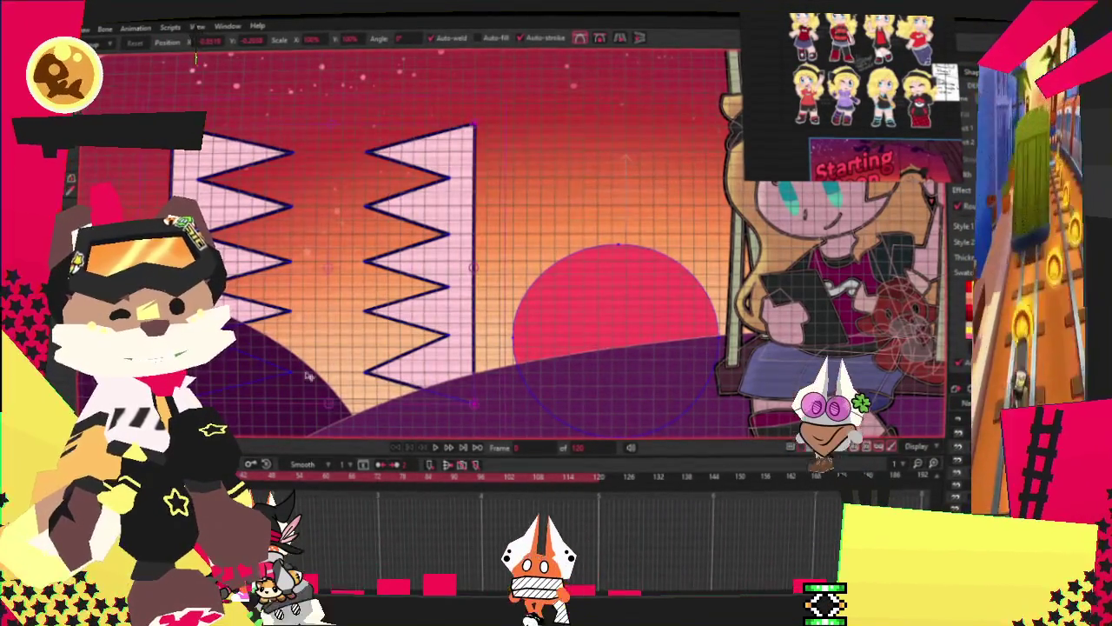
# Step: Raise the right zigzag shape's top corner
pyautogui.press('g')
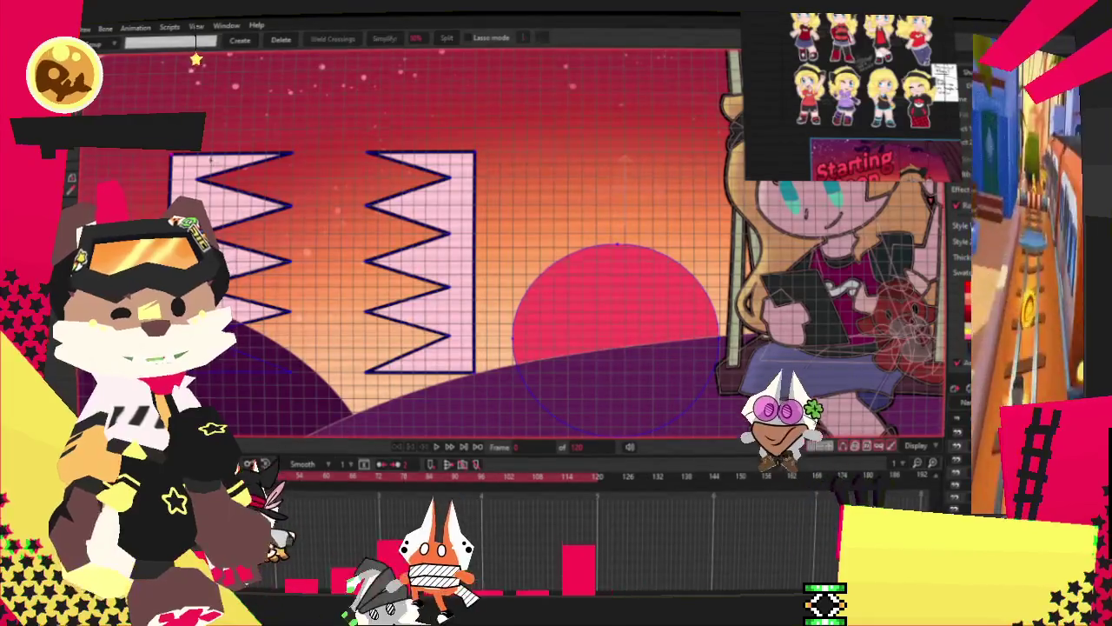
pyautogui.press('t')
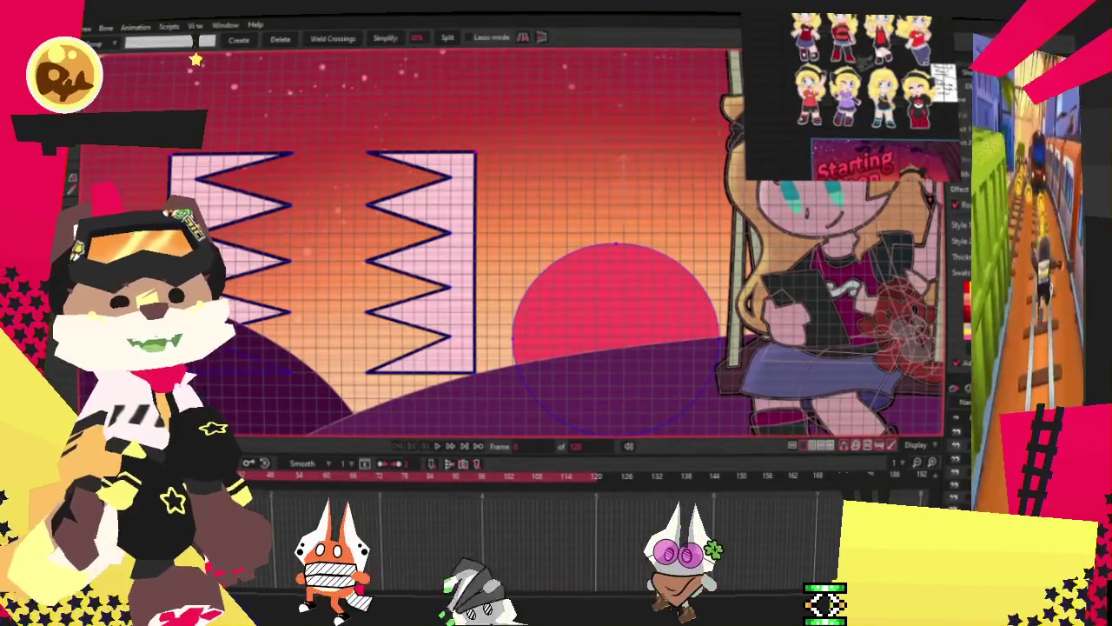
pyautogui.moveTo(476, 153); pyautogui.dragTo(476, 132)
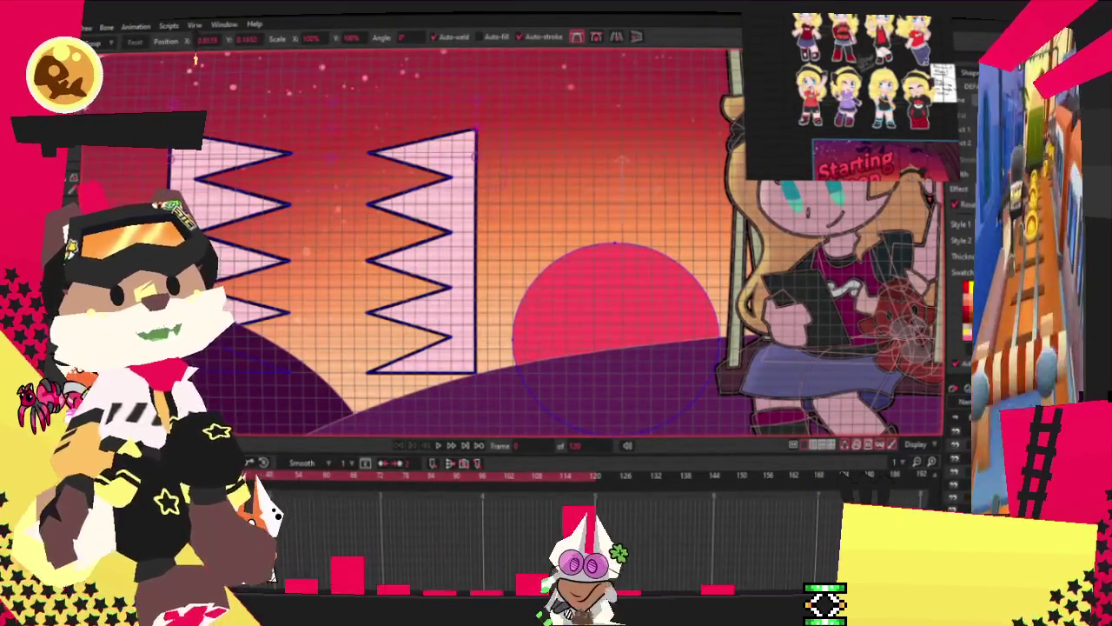
pyautogui.press('g')
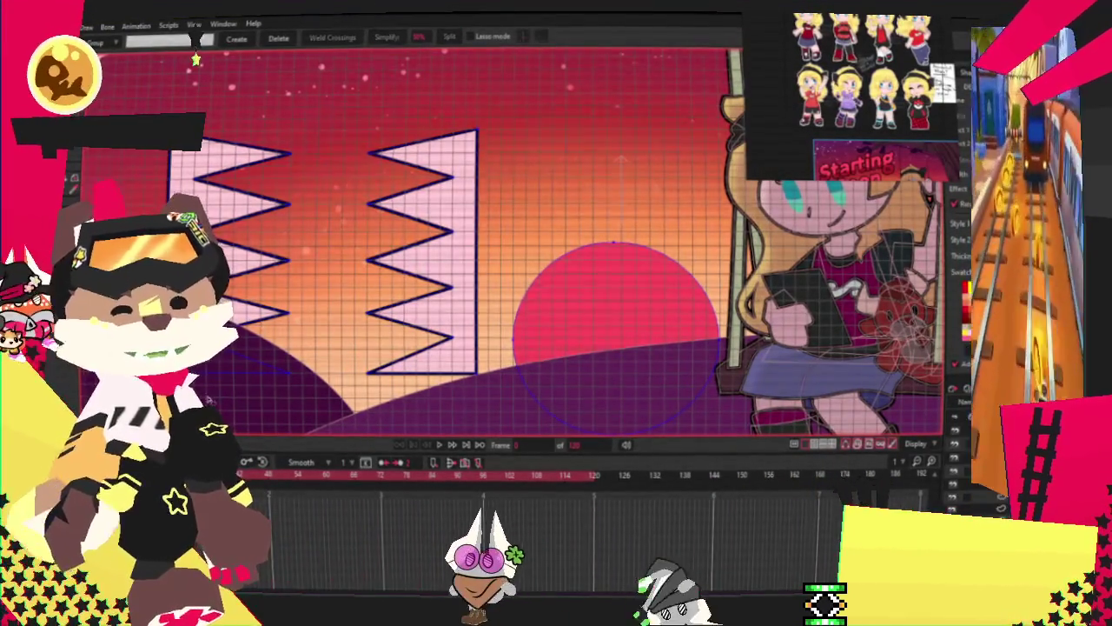
pyautogui.press('t')
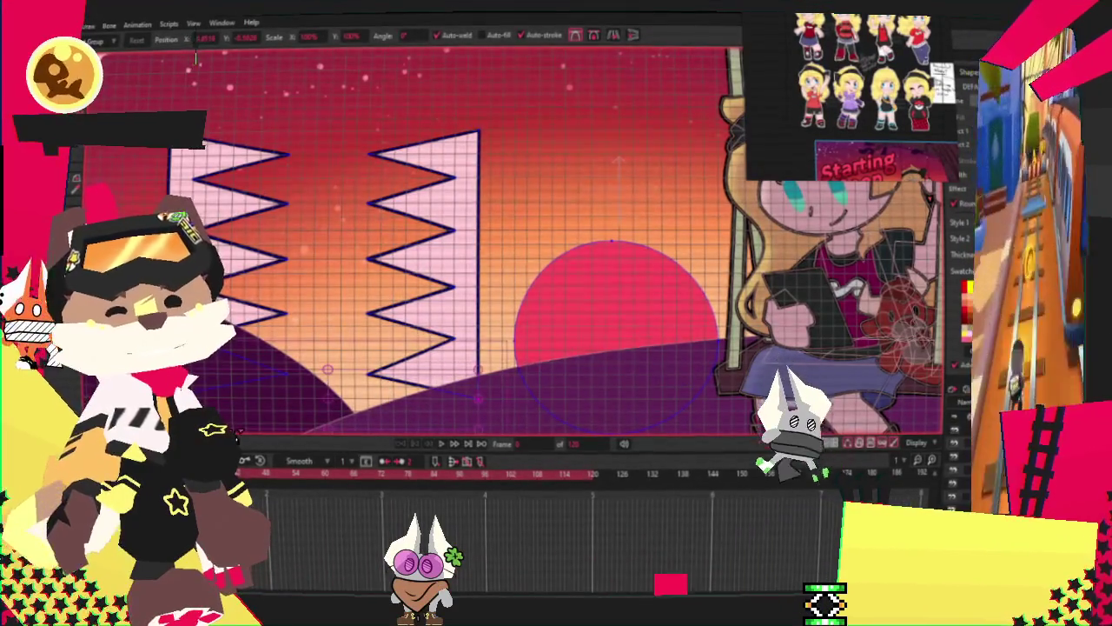
# Step: Try rounding the zigzag corners into scallops, then undo it
pyautogui.press('g')
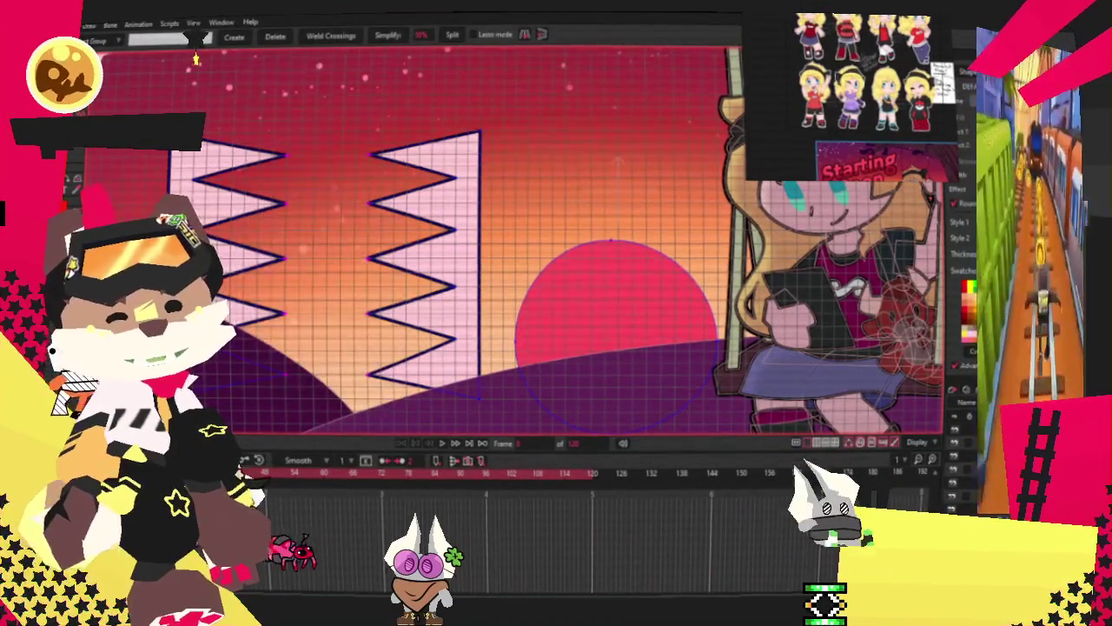
pyautogui.press('c')
pyautogui.moveTo(343, 268); pyautogui.dragTo(392, 296)
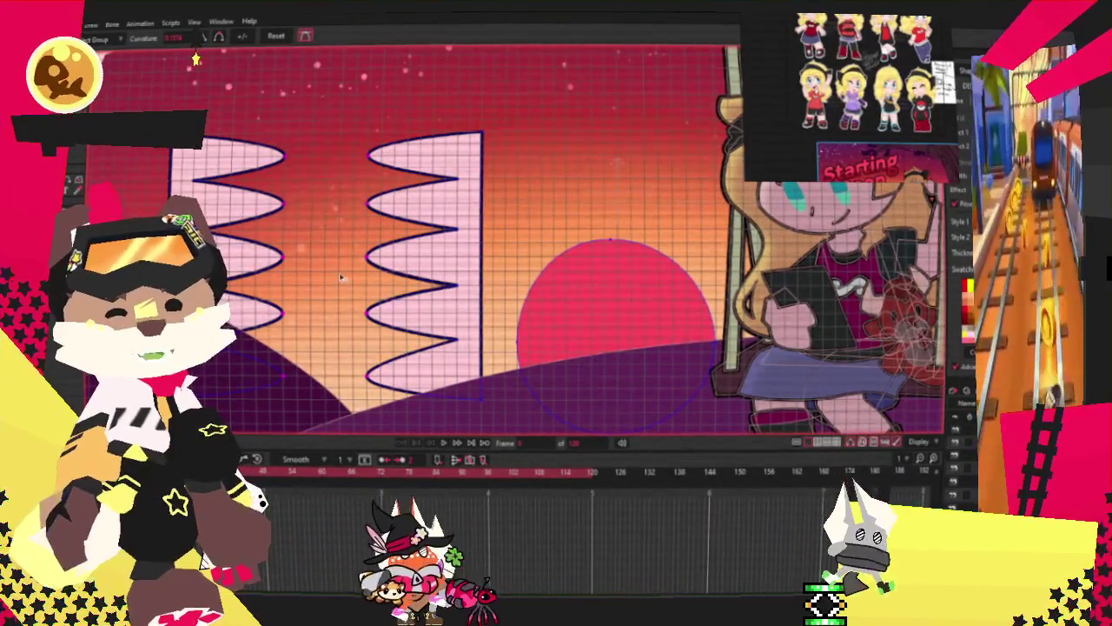
pyautogui.hotkey('ctrl', 'z')
# Step: Curve the zigzag shapes' inner corners into full rounded looping scallops
pyautogui.press('g')
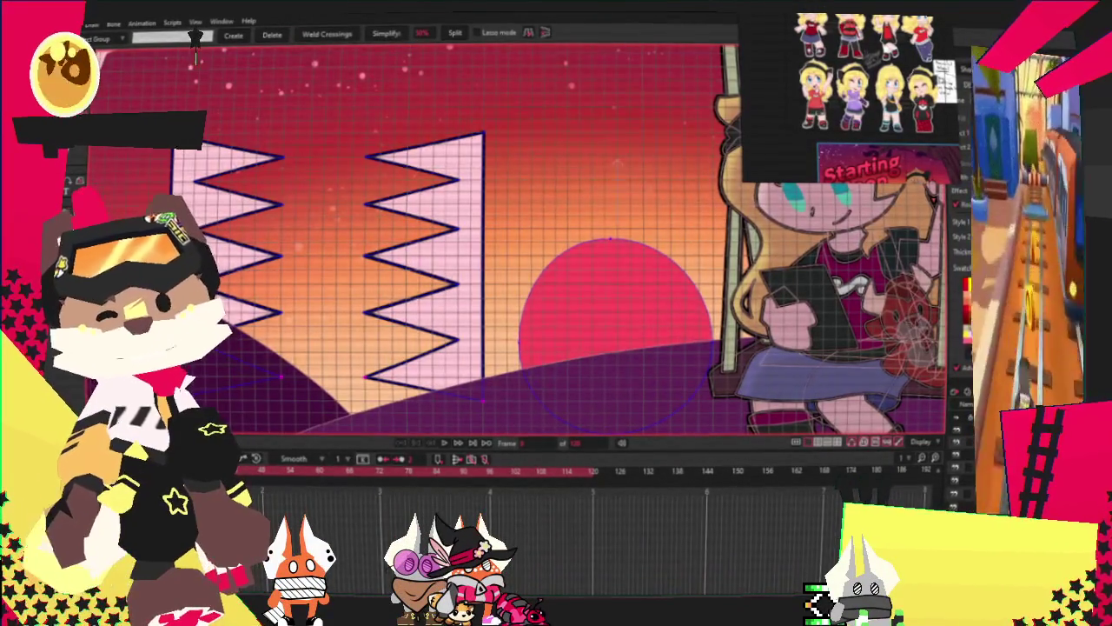
pyautogui.scroll(2, 420, 422)
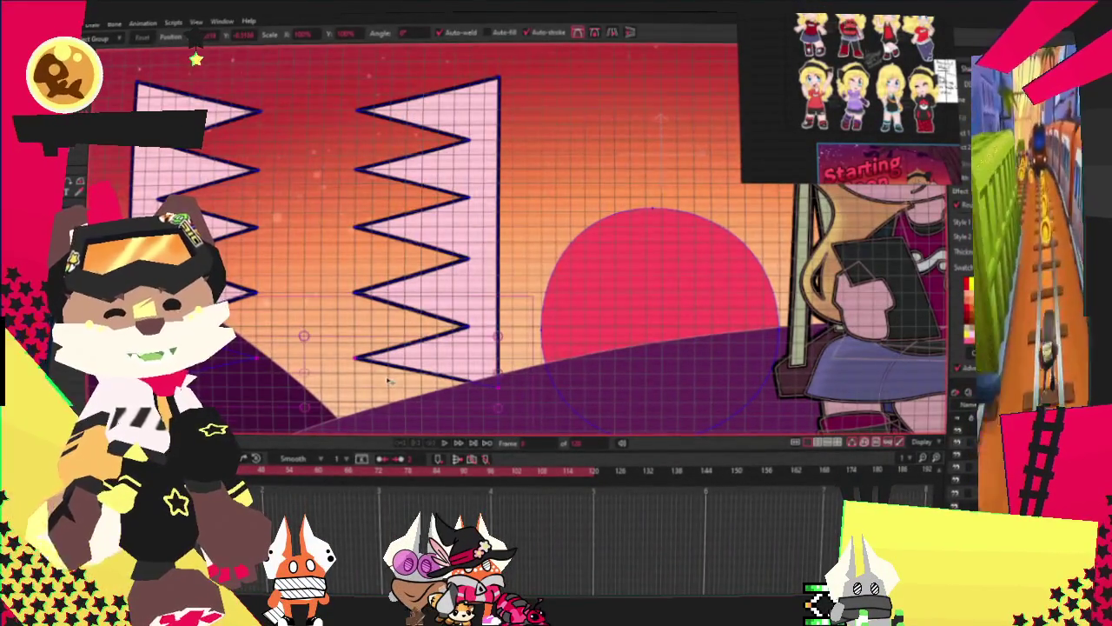
pyautogui.press('g')
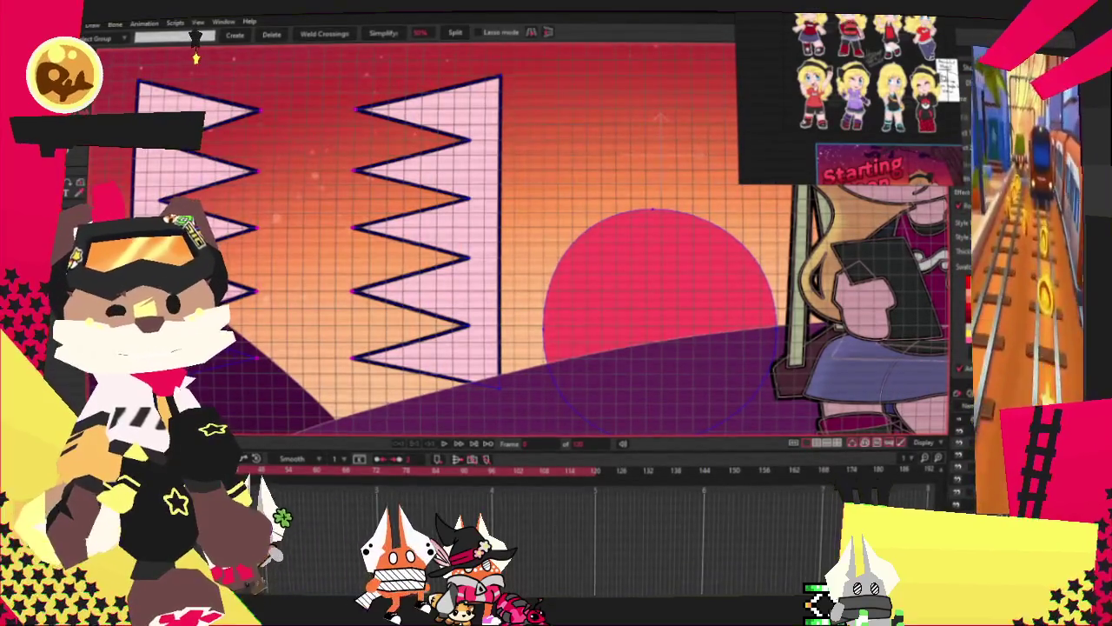
pyautogui.press('c')
pyautogui.moveTo(434, 199)
pyautogui.mouseDown()
pyautogui.moveTo(293, 181)
pyautogui.moveTo(195, 59)
pyautogui.mouseUp()
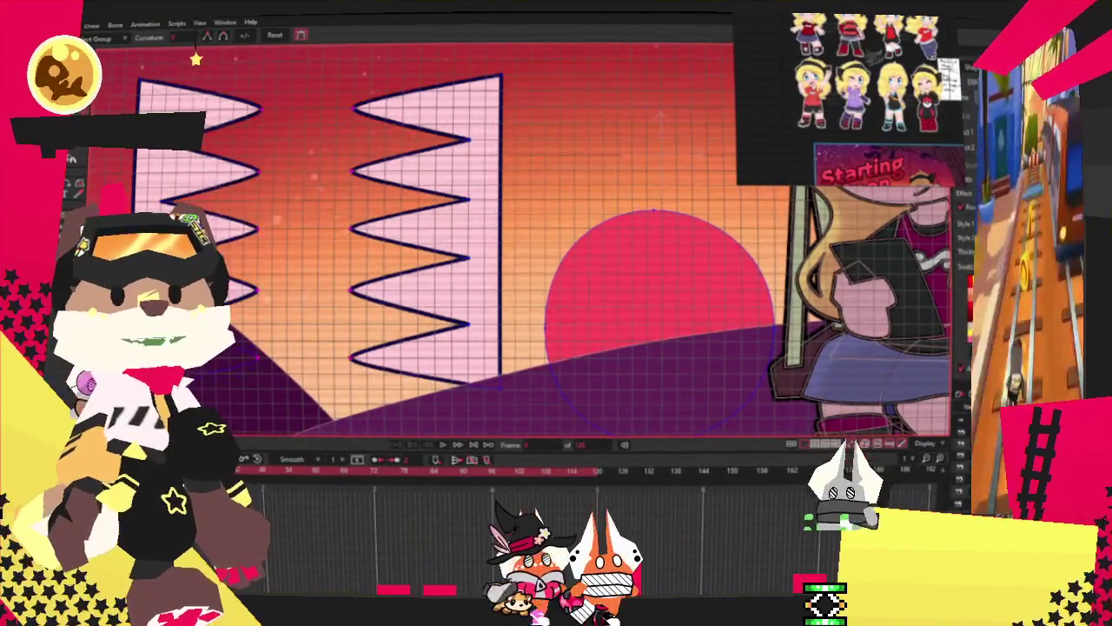
pyautogui.press('g')
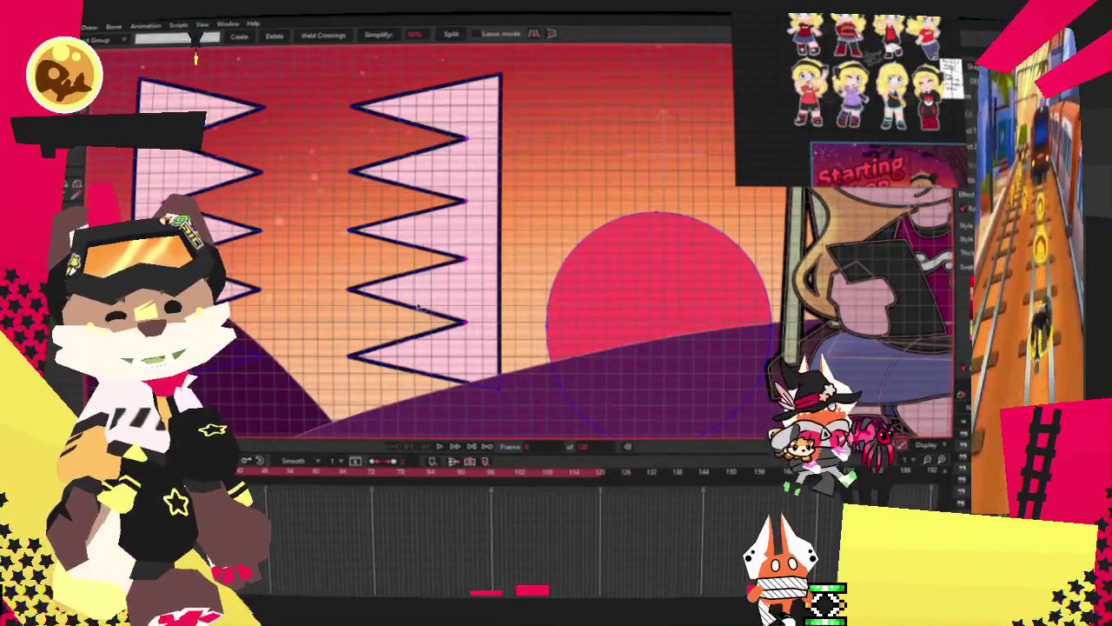
pyautogui.press('c')
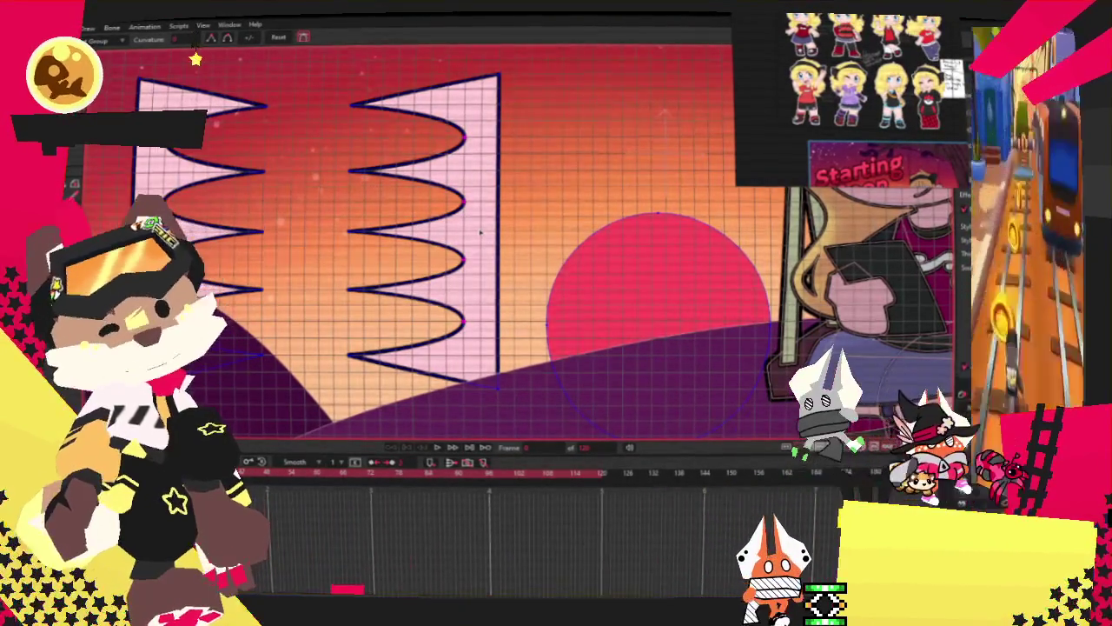
pyautogui.press('g')
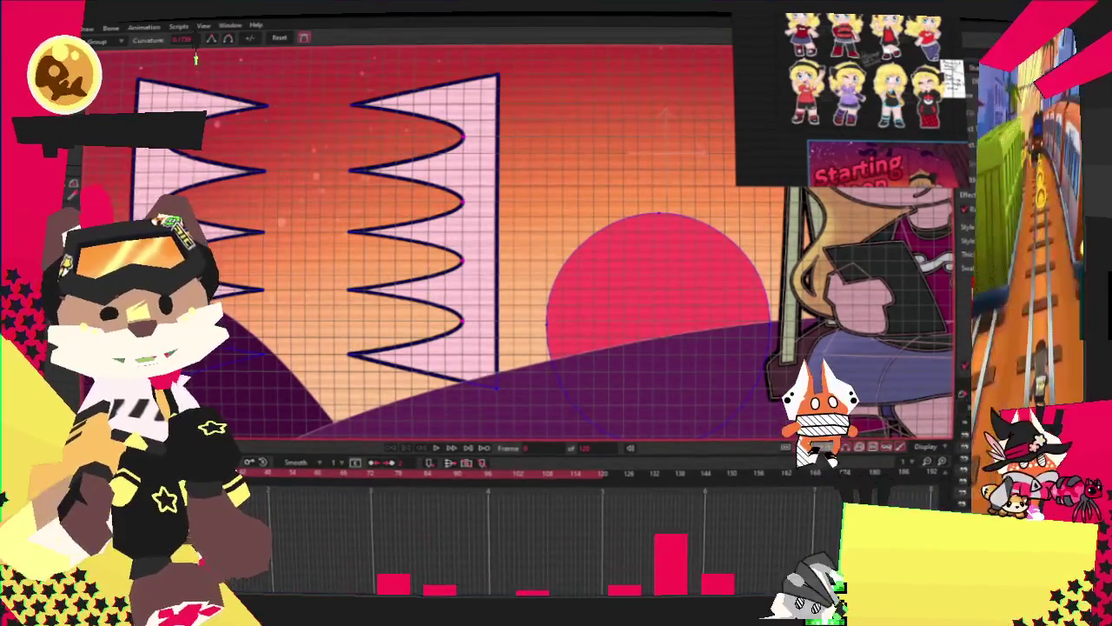
pyautogui.scroll(-3, 223, 129)
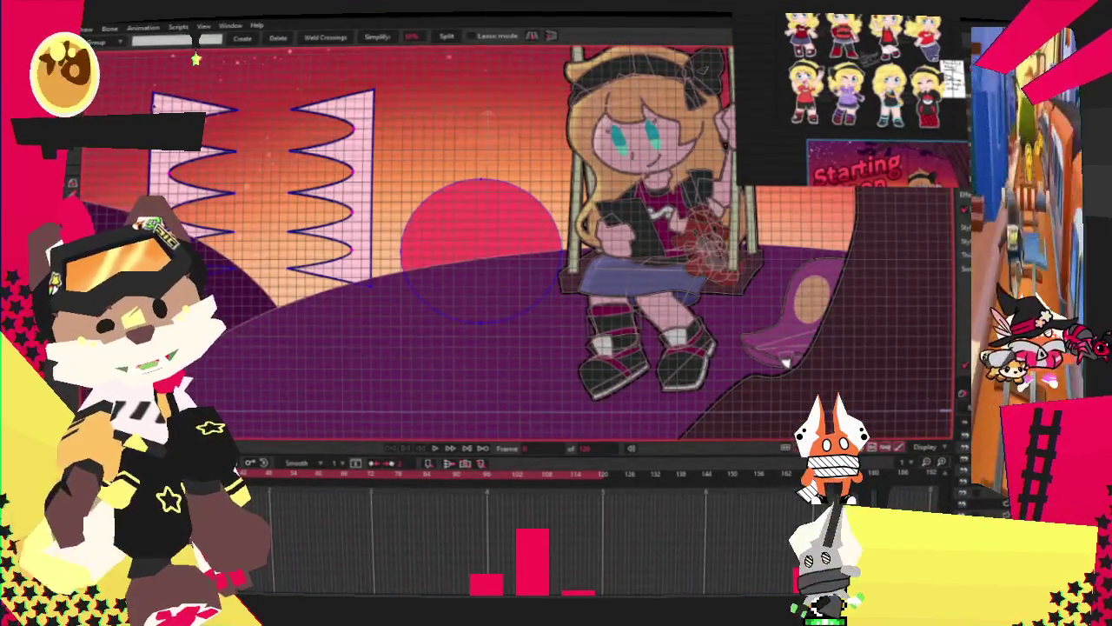
# Step: Stretch the scalloped spike shapes taller so they extend above and below the sun
pyautogui.press('t')
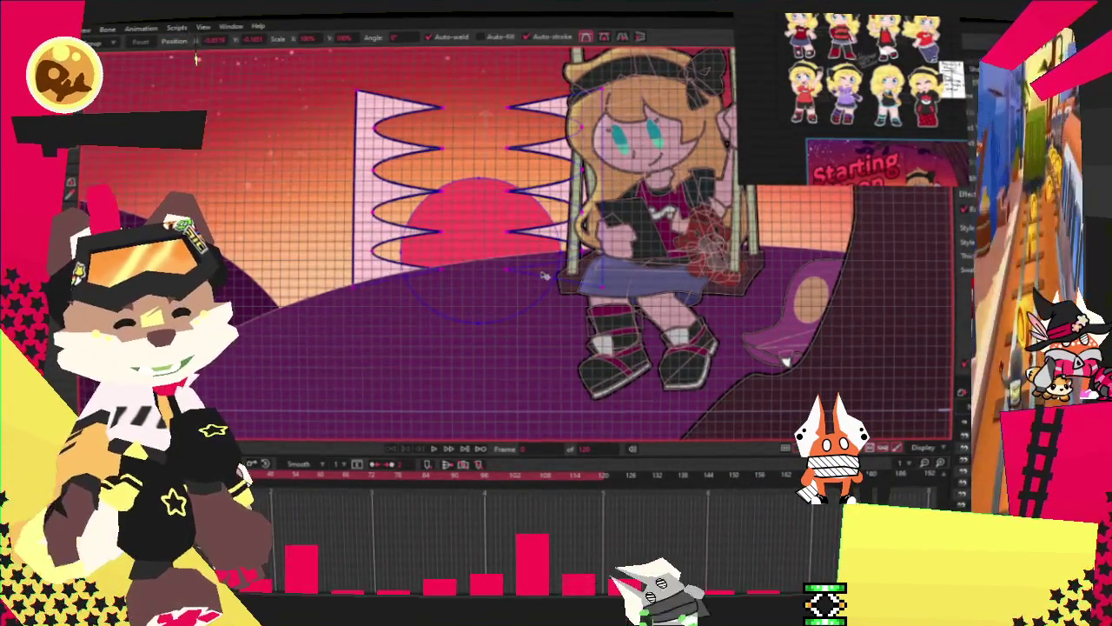
pyautogui.scroll(-3, 543, 275)
pyautogui.scroll(5, 417, 169)
pyautogui.scroll(2, 437, 335)
pyautogui.moveTo(430, 361); pyautogui.dragTo(441, 302)
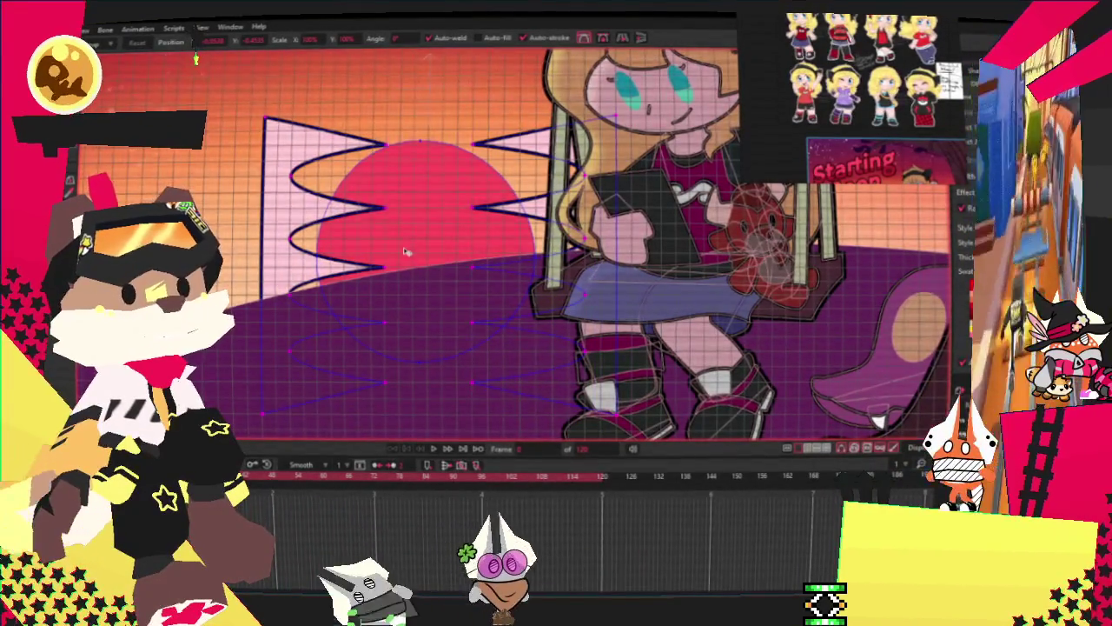
pyautogui.click(293, 219)
pyautogui.hotkey('ctrl', 'z')
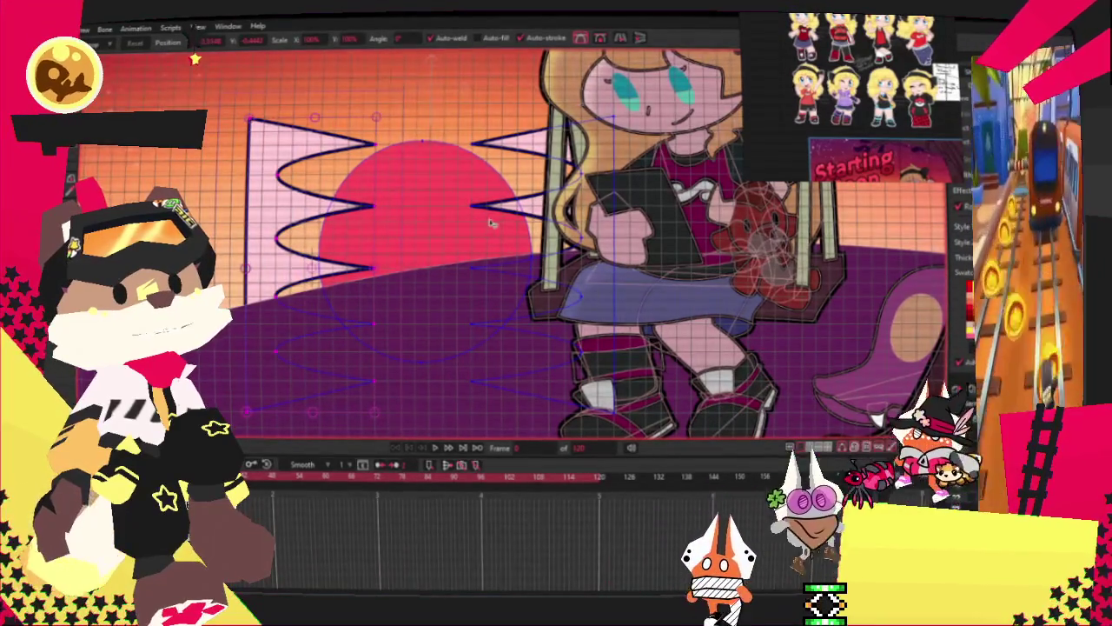
pyautogui.press('u')
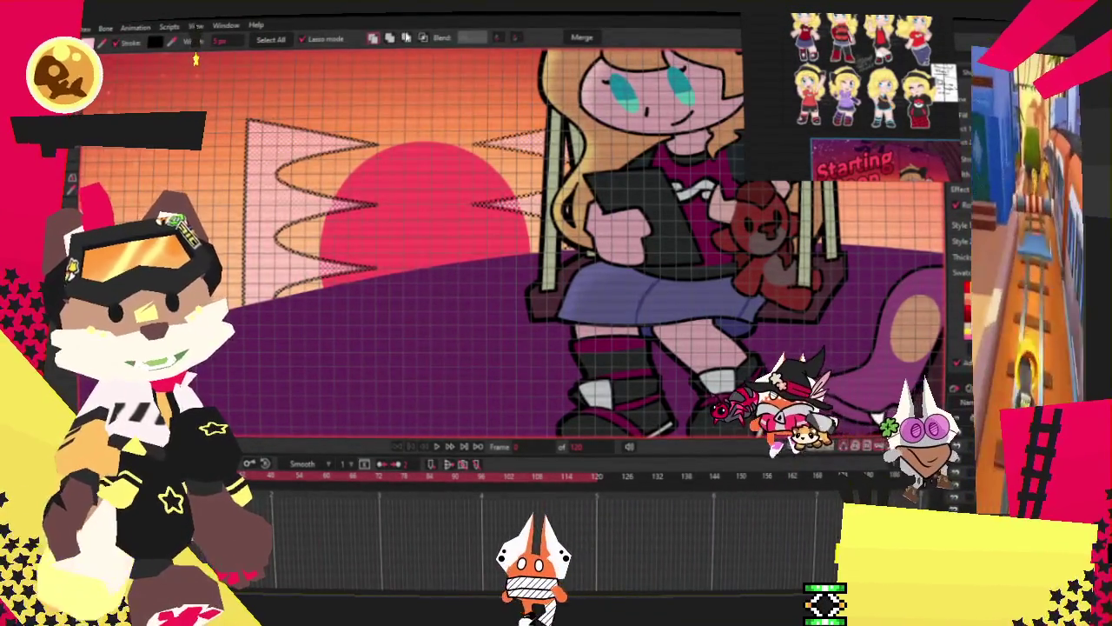
pyautogui.press('Delete')
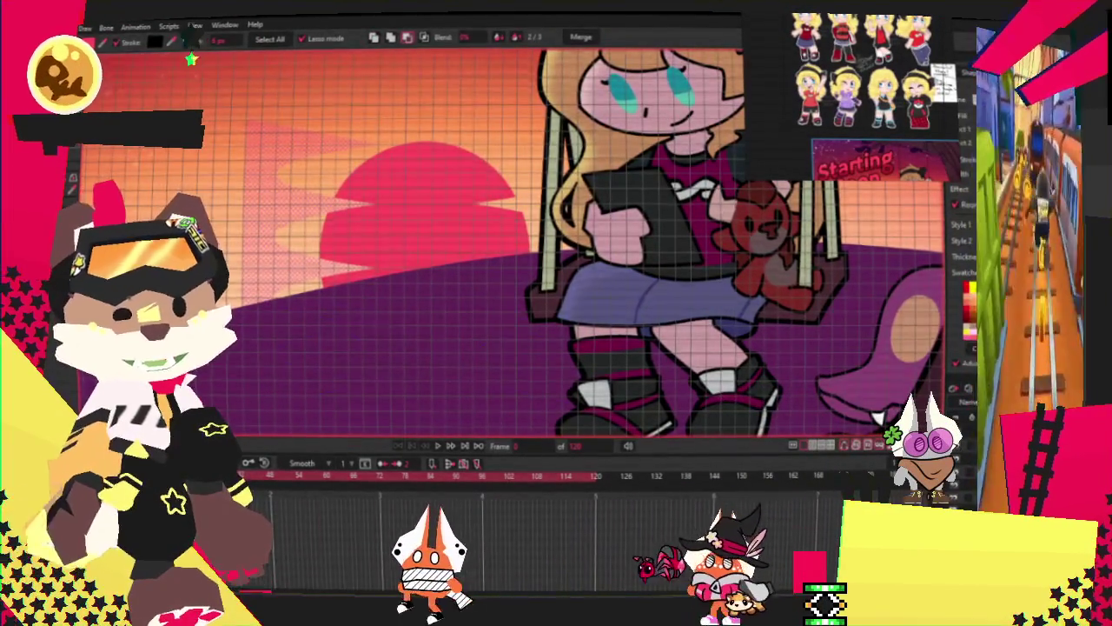
# Step: Nudge the zigzag wave shape beside the sun slightly lower, creating its movement keyframe
pyautogui.press('t')
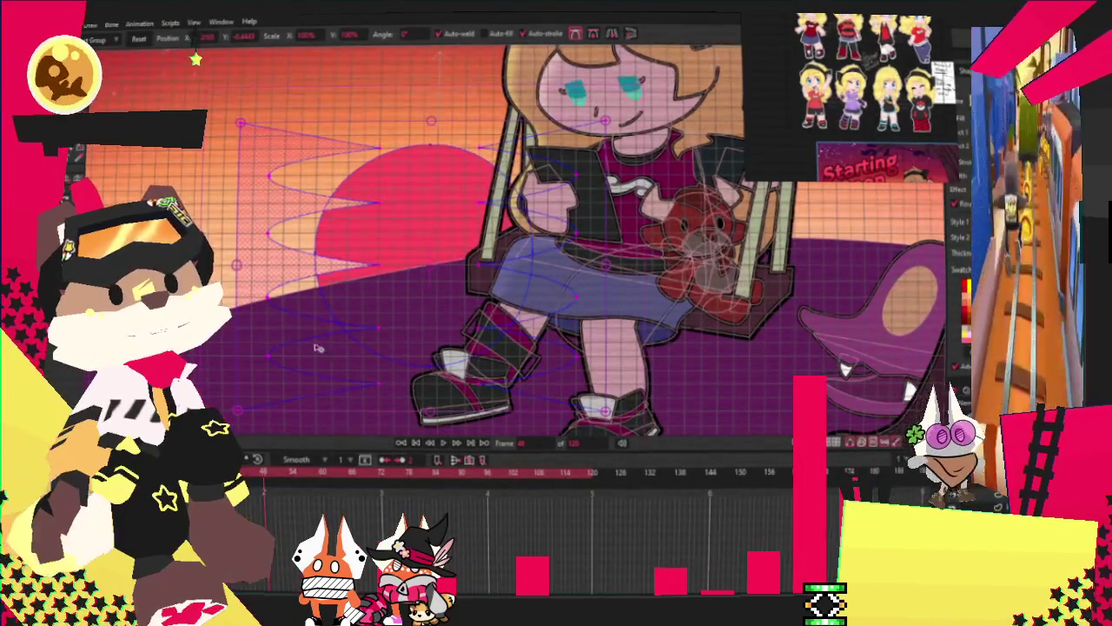
pyautogui.click(313, 283)
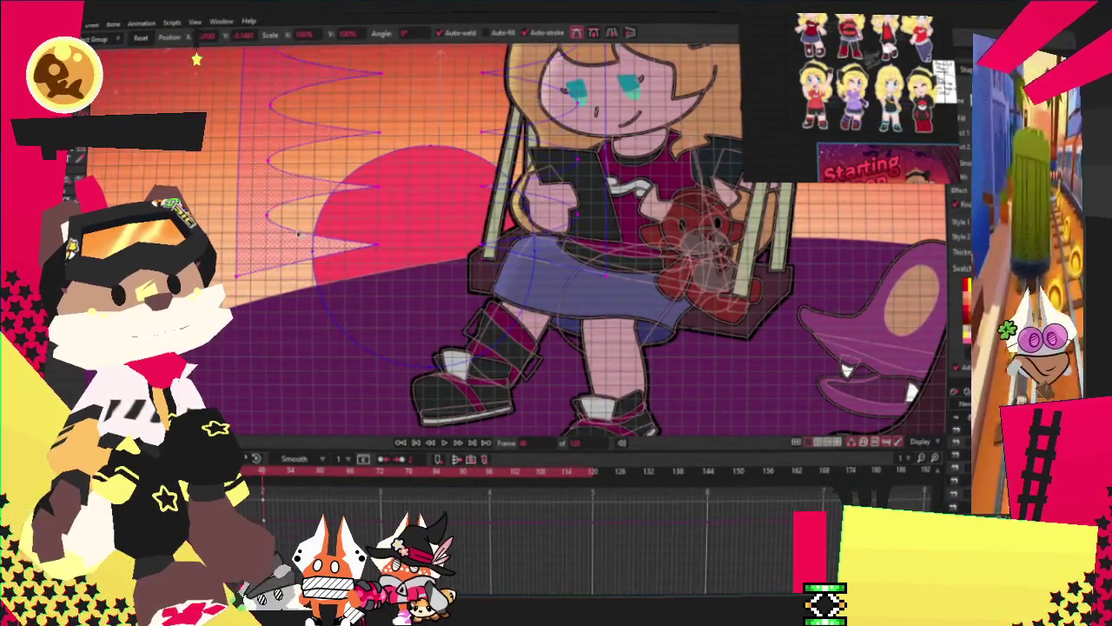
pyautogui.moveTo(298, 235); pyautogui.dragTo(296, 247)
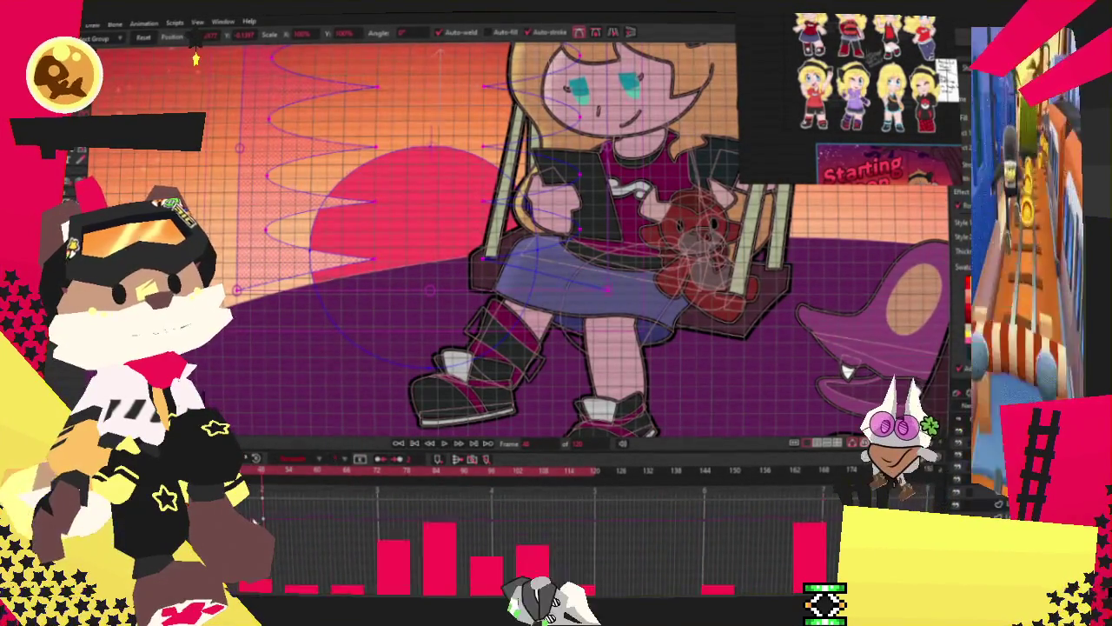
pyautogui.click(286, 524)
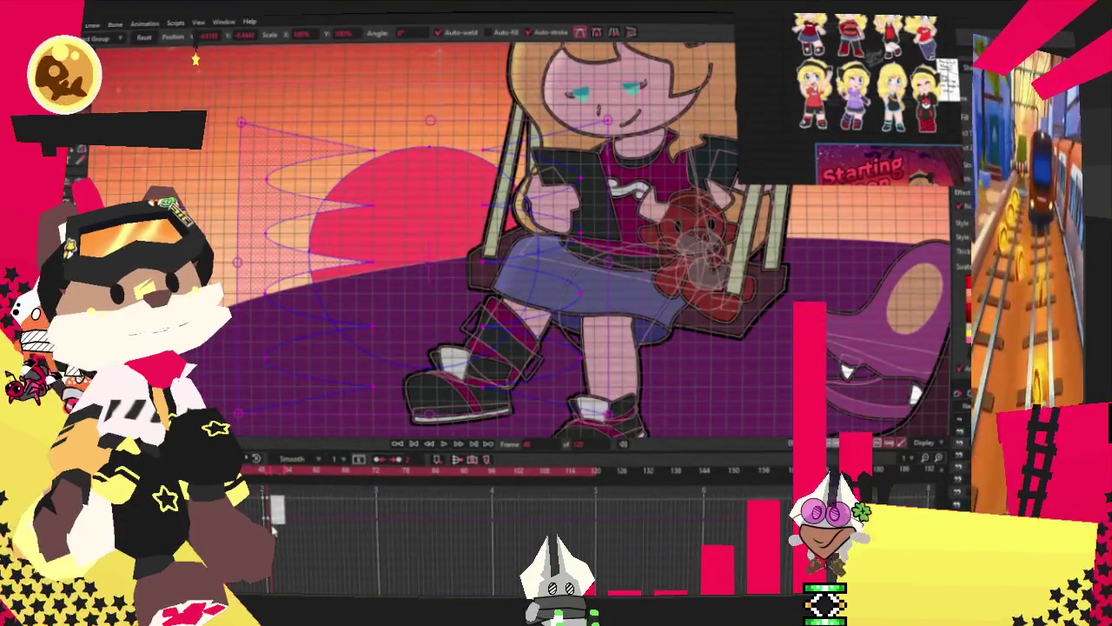
pyautogui.rightClick(270, 517)
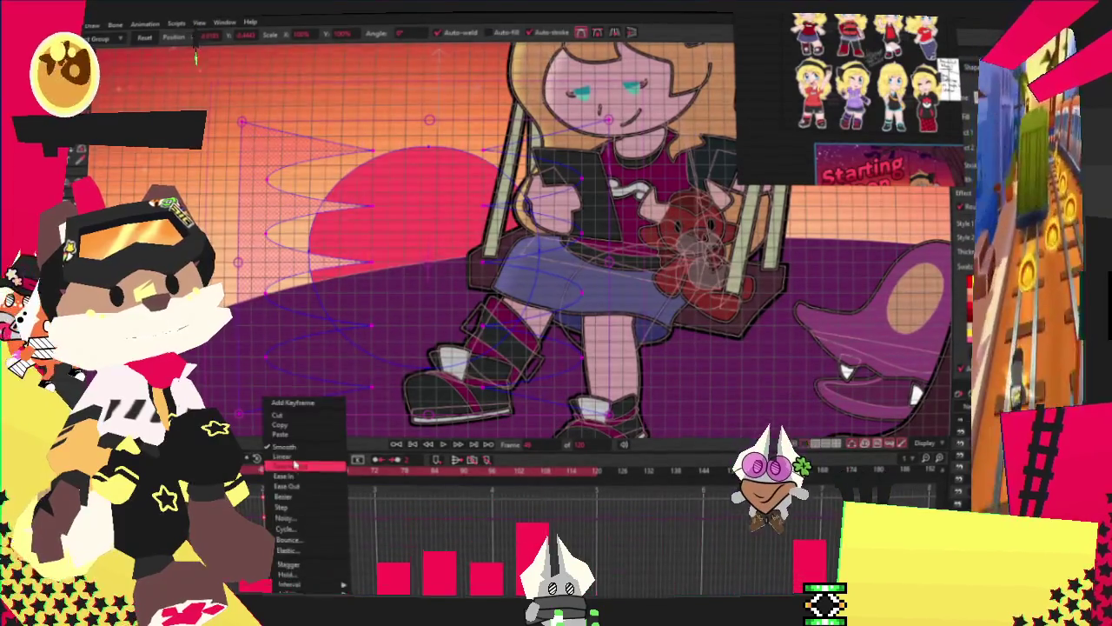
# Step: Set the wave keyframe's interpolation to Cycle, with the grid on, and play to check the loop
pyautogui.click(300, 456)
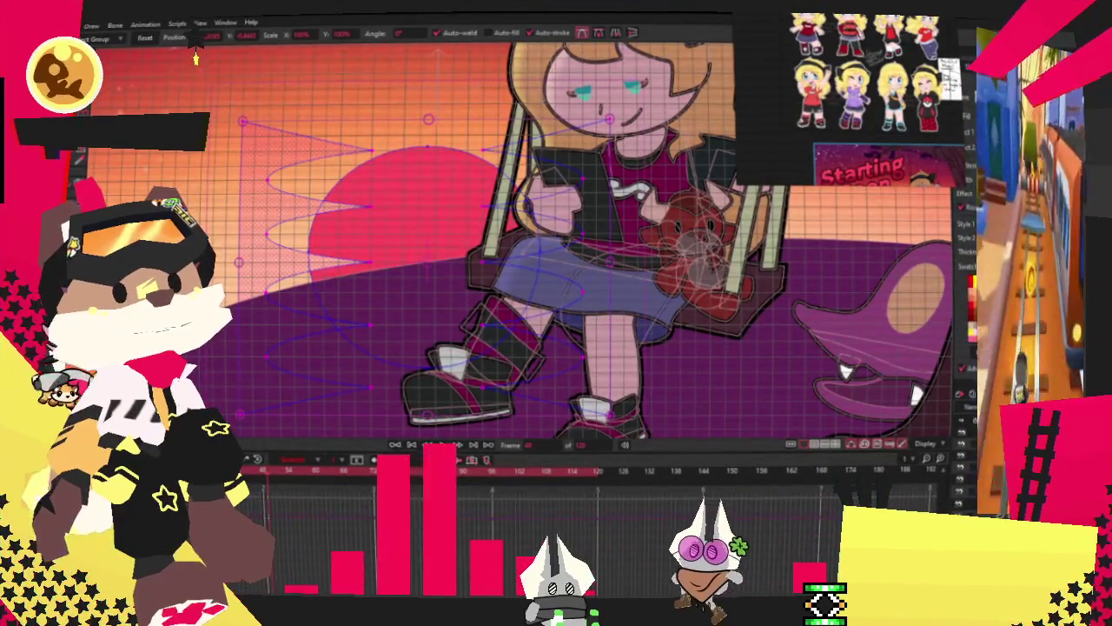
pyautogui.click(422, 445)
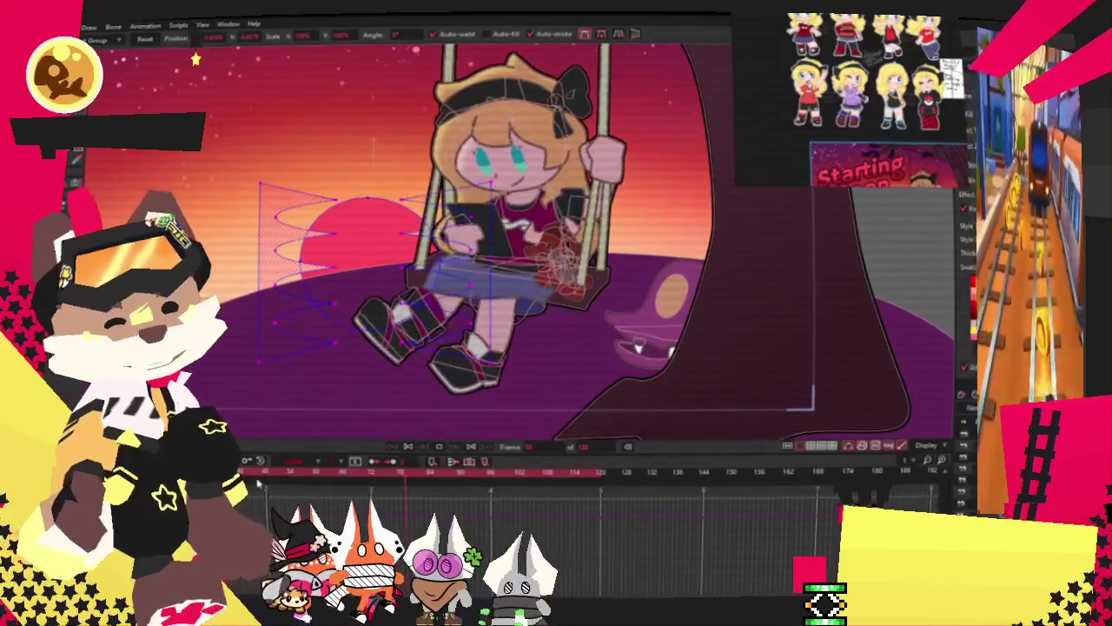
pyautogui.hotkey('ctrl', 'g')
pyautogui.click(273, 517)
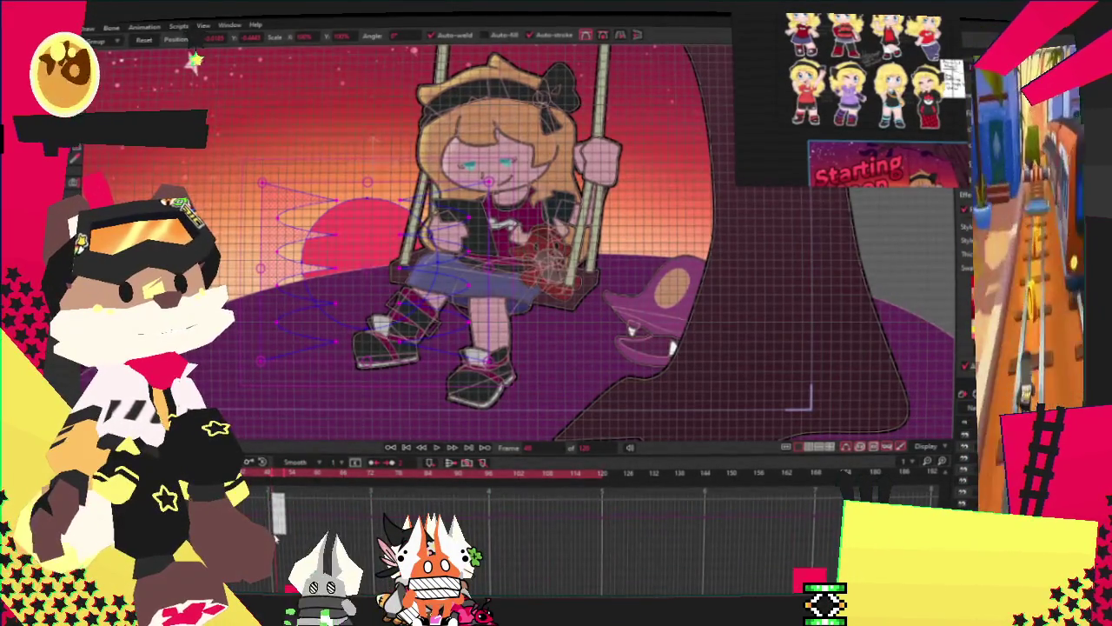
pyautogui.rightClick(274, 518)
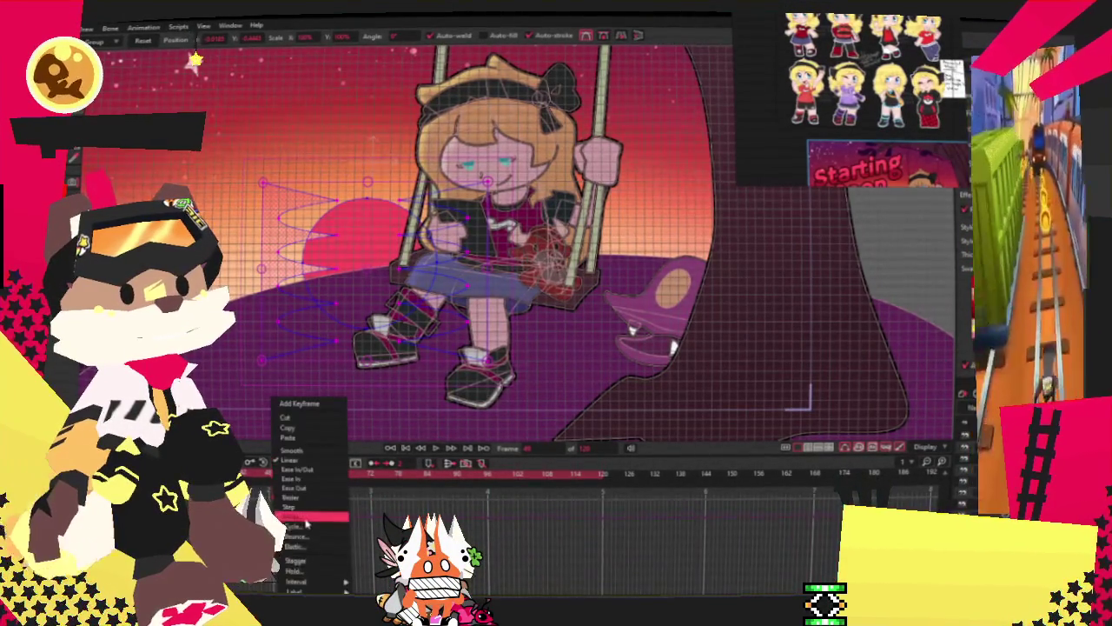
pyautogui.click(304, 528)
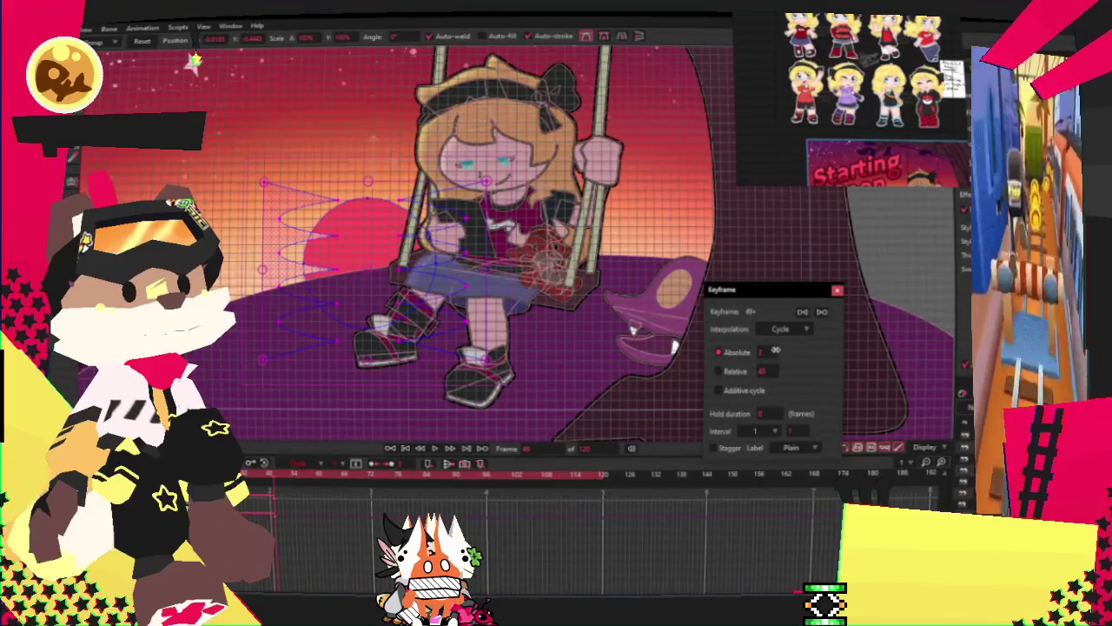
pyautogui.click(837, 292)
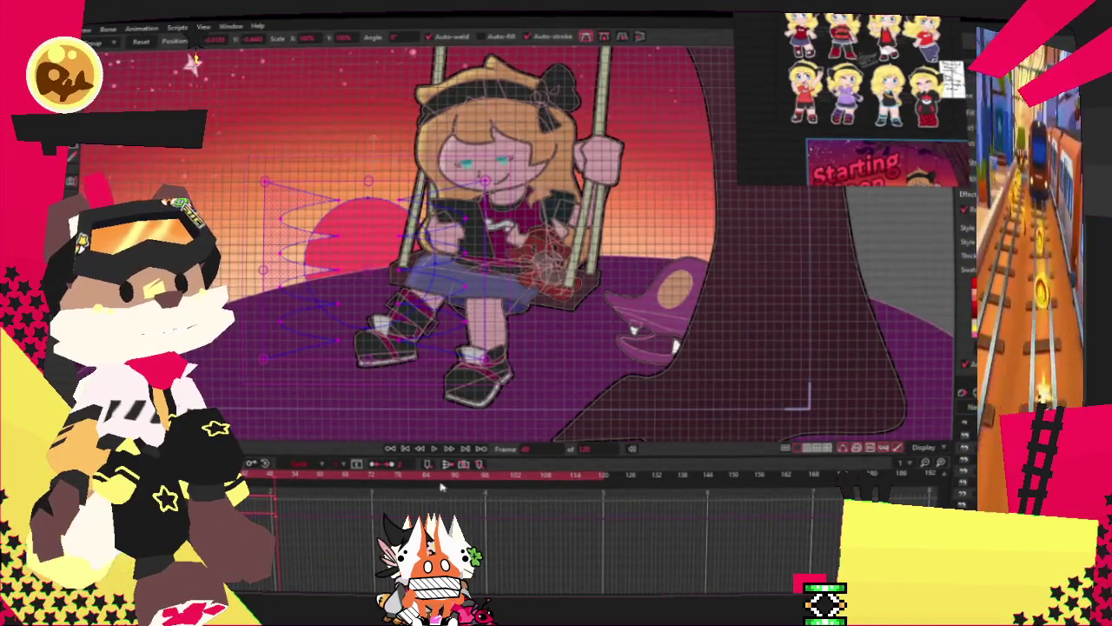
pyautogui.click(434, 448)
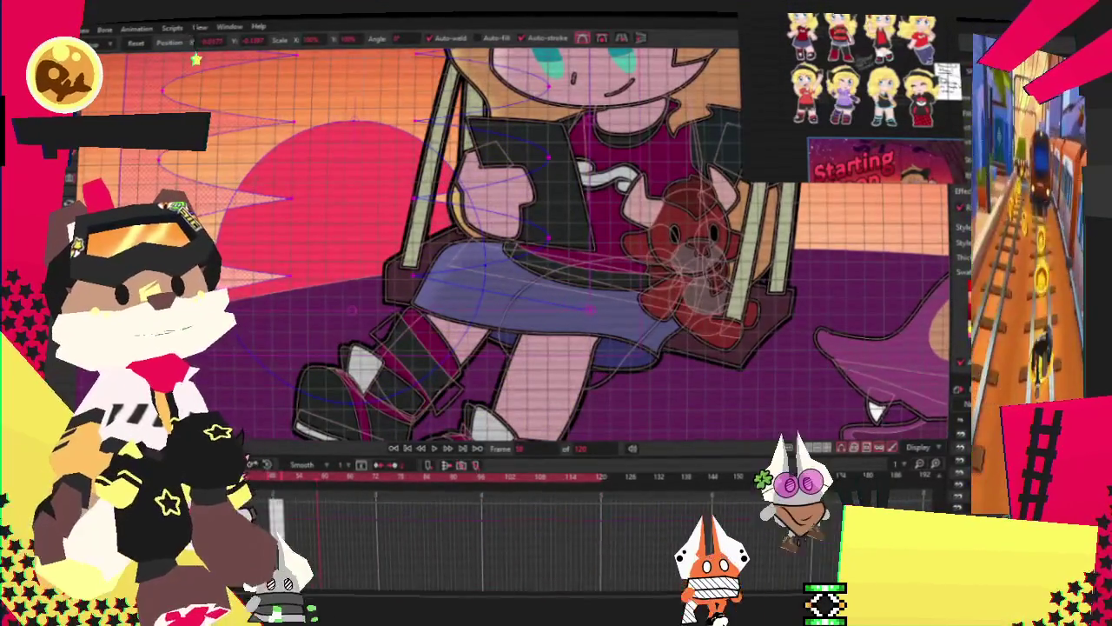
# Step: Give the zigzag line shape's second keyframe Cycle interpolation too, then play the loop
pyautogui.rightClick(278, 521)
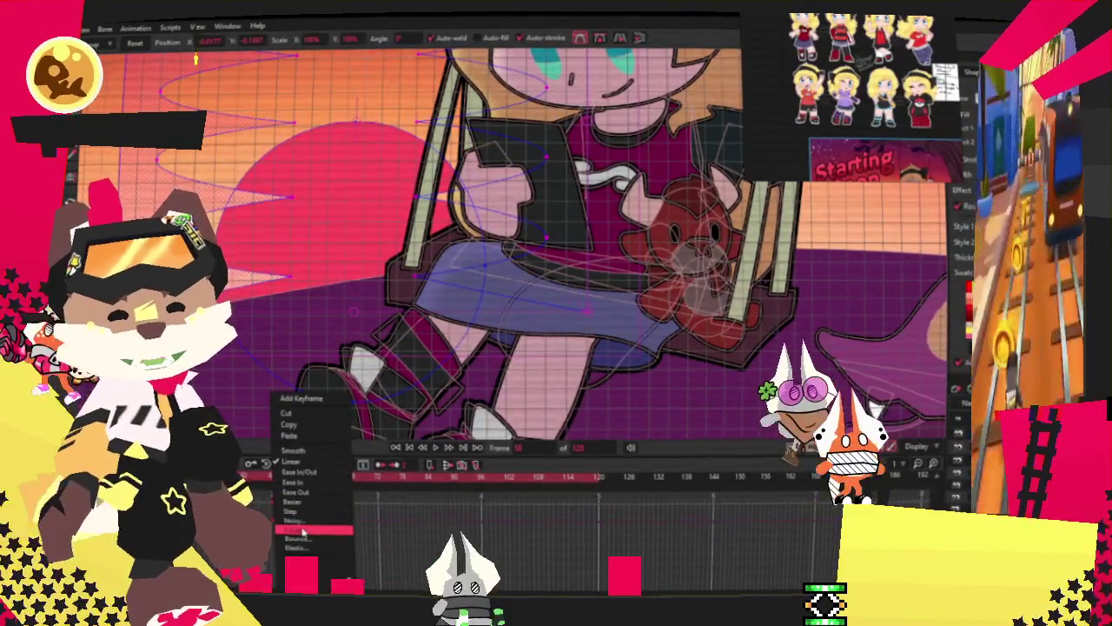
pyautogui.click(309, 528)
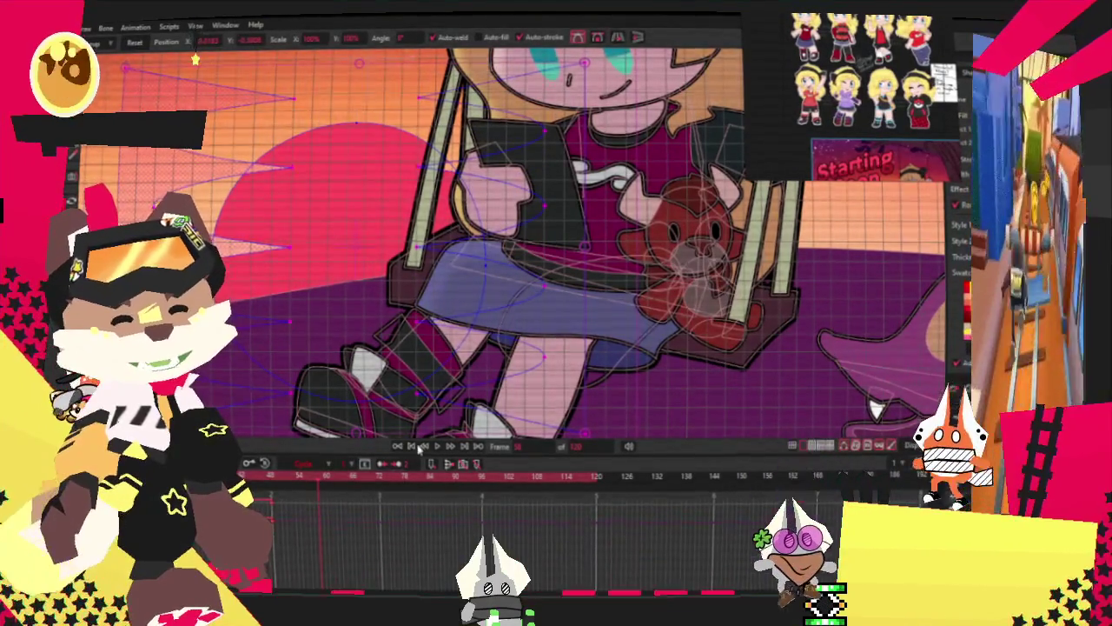
pyautogui.click(421, 447)
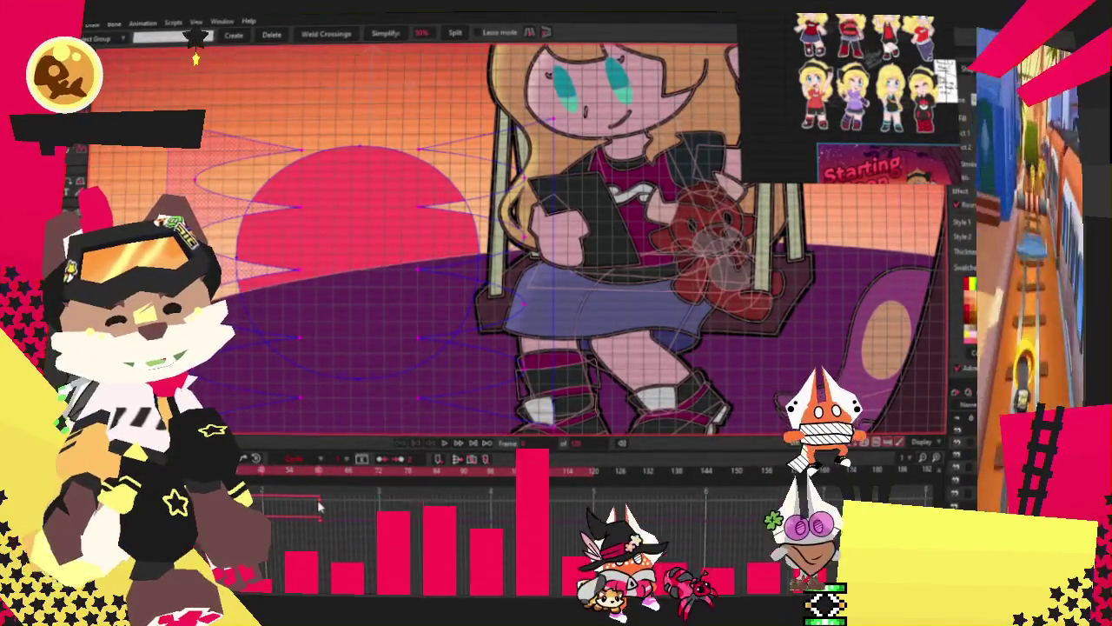
# Step: Play back the whole sunset scene to watch the looping sun waves with the swing
pyautogui.click(445, 446)
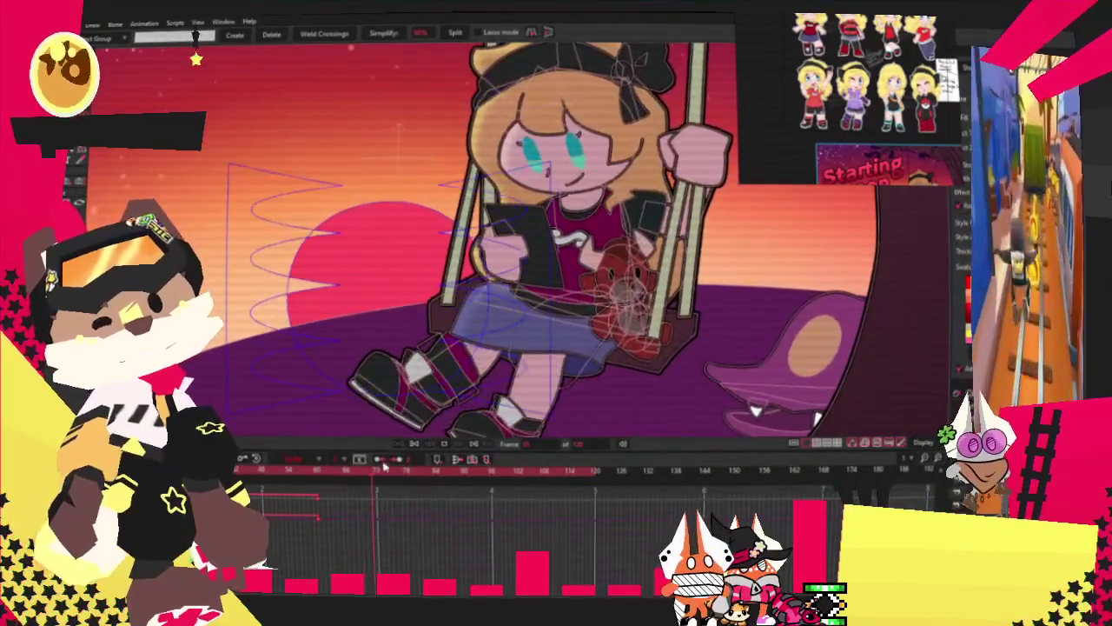
pyautogui.press('f')
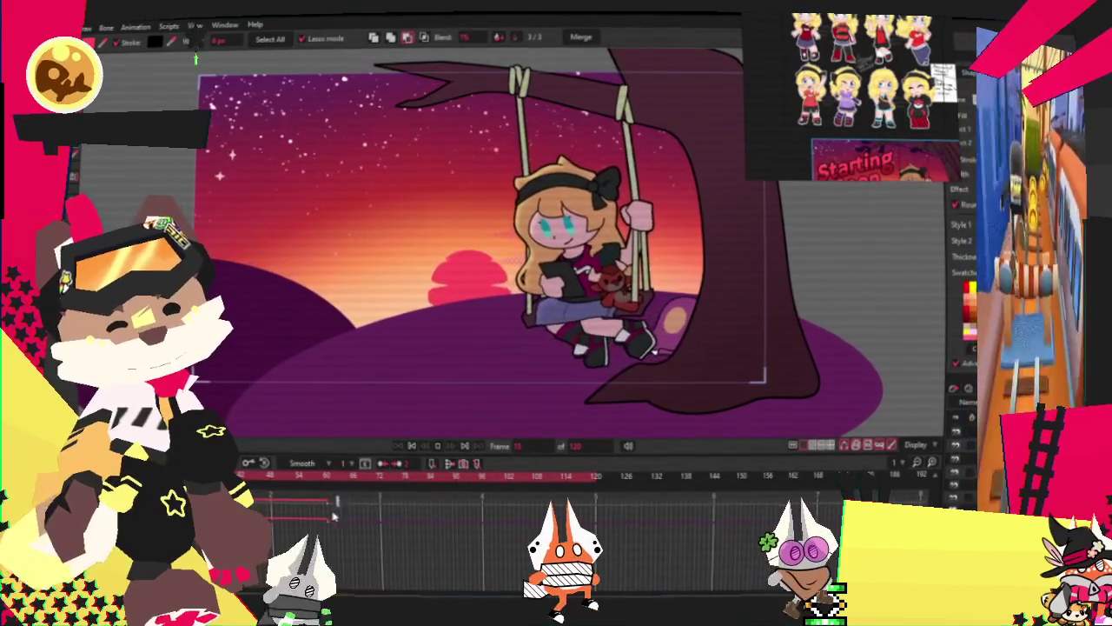
# Step: Extend the timeline playback range out to frame 120 and stop the preview
pyautogui.moveTo(332, 510); pyautogui.dragTo(609, 527)
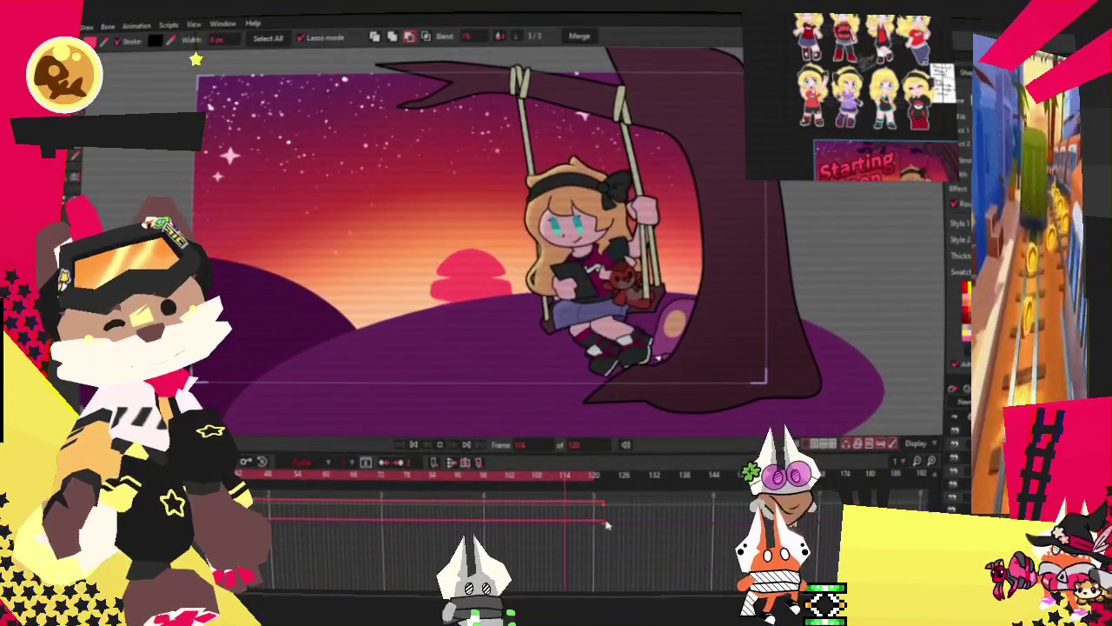
pyautogui.click(323, 484)
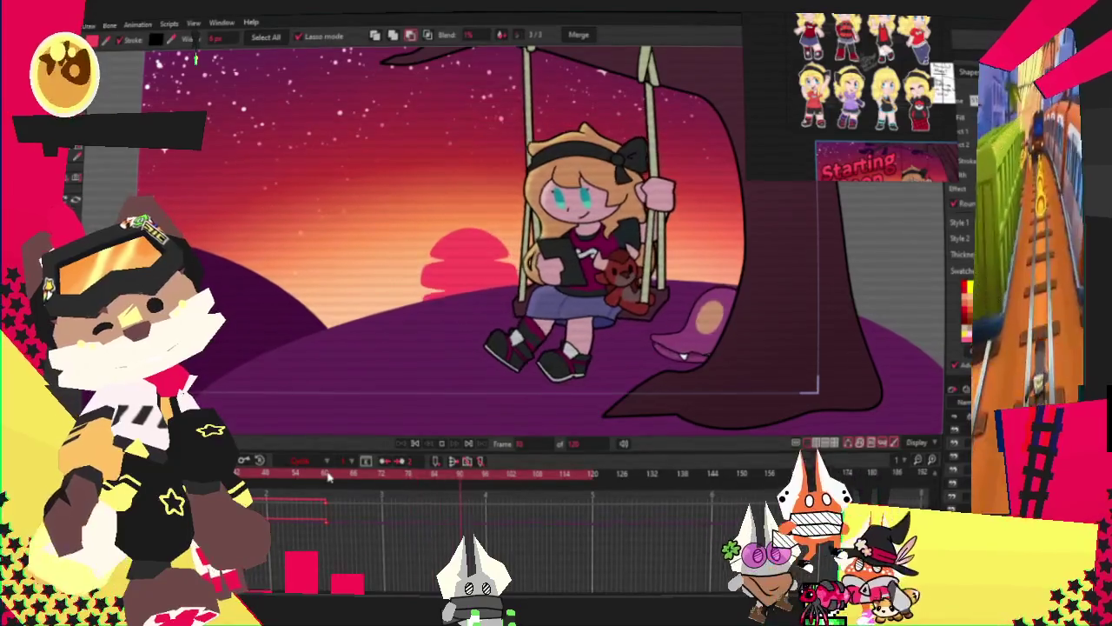
pyautogui.moveTo(333, 503); pyautogui.dragTo(507, 526)
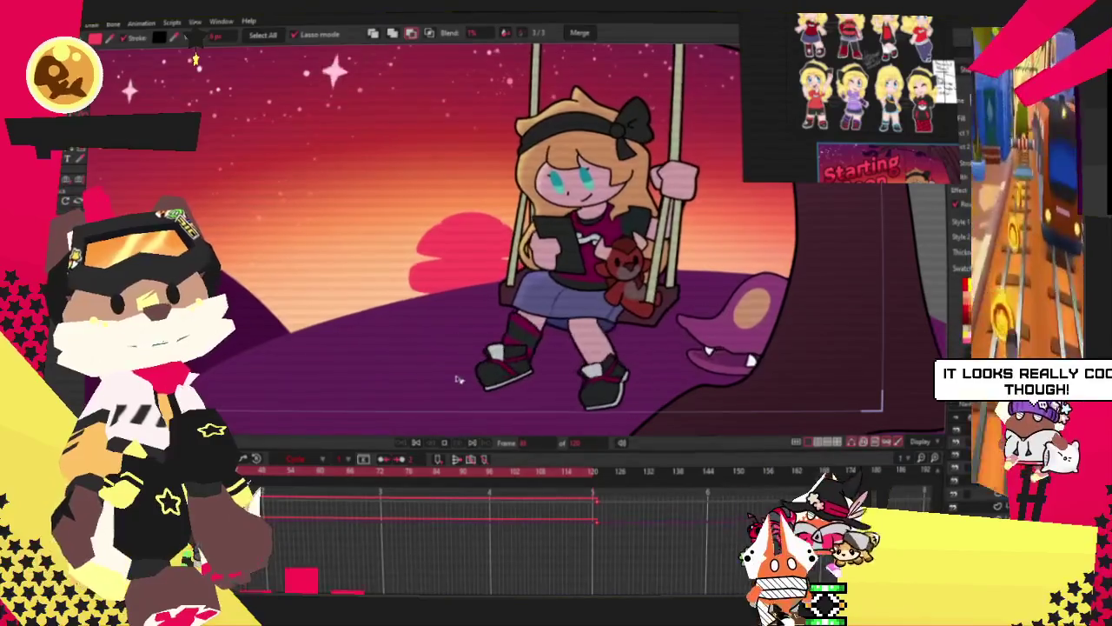
pyautogui.click(417, 444)
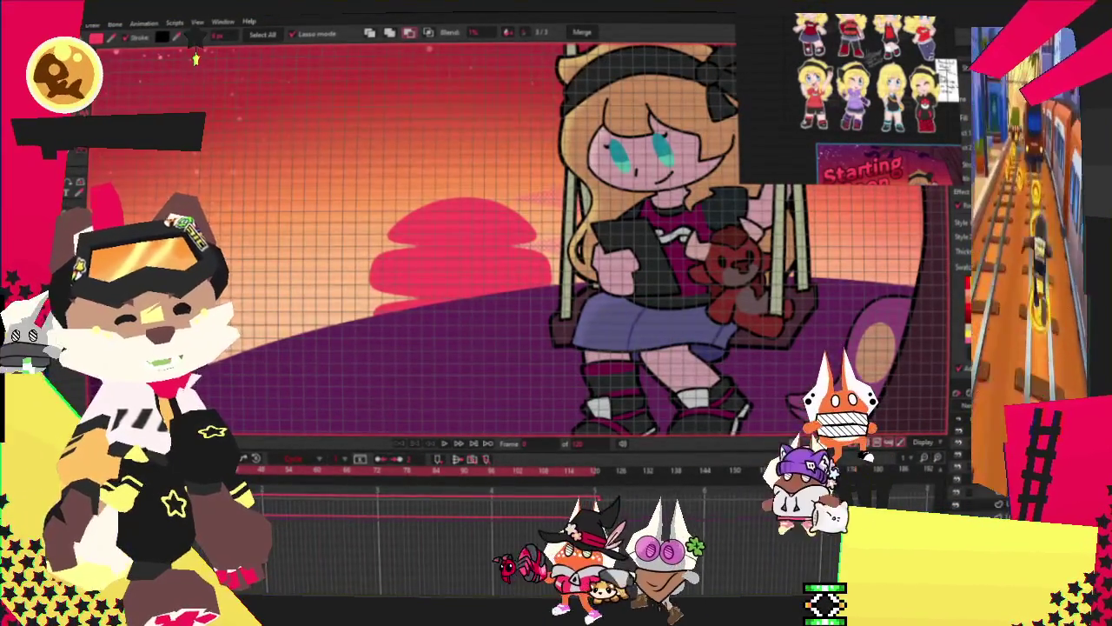
pyautogui.press('t')
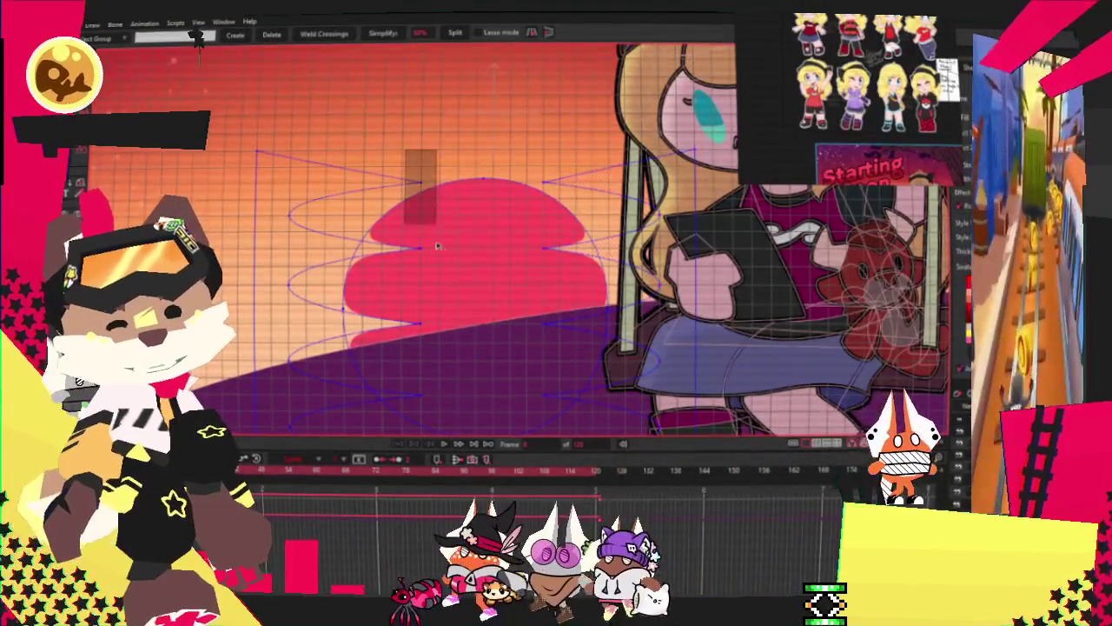
# Step: Zoom out, select a group of the sun's outline points for curvature editing, then play without overlays
pyautogui.scroll(-2, 567, 276)
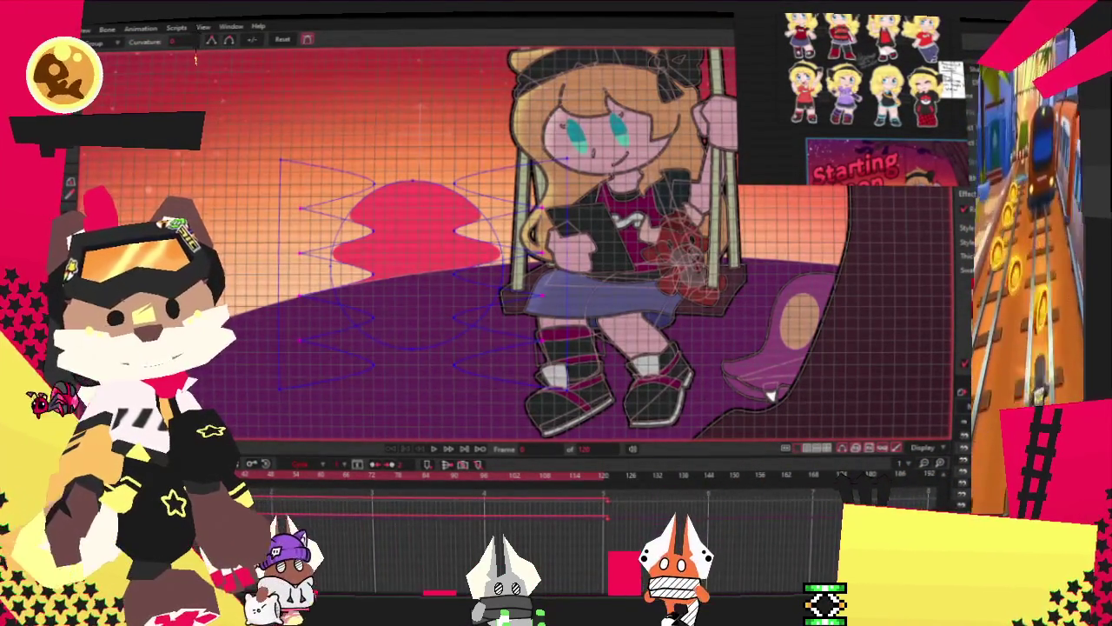
pyautogui.press('g')
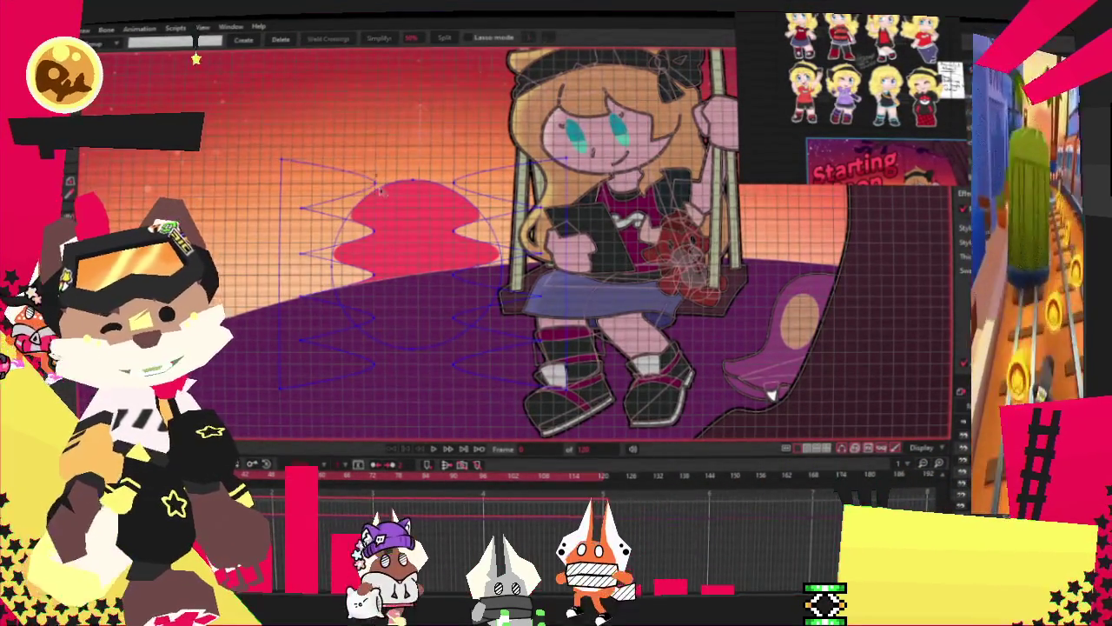
pyautogui.moveTo(370, 403); pyautogui.dragTo(437, 388)
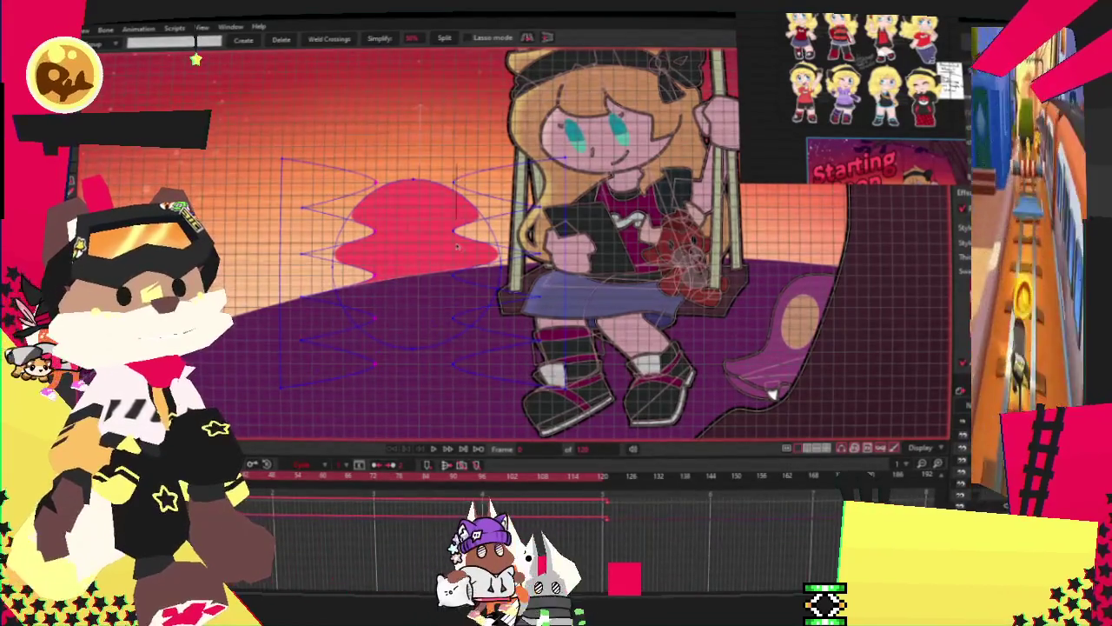
pyautogui.press('c')
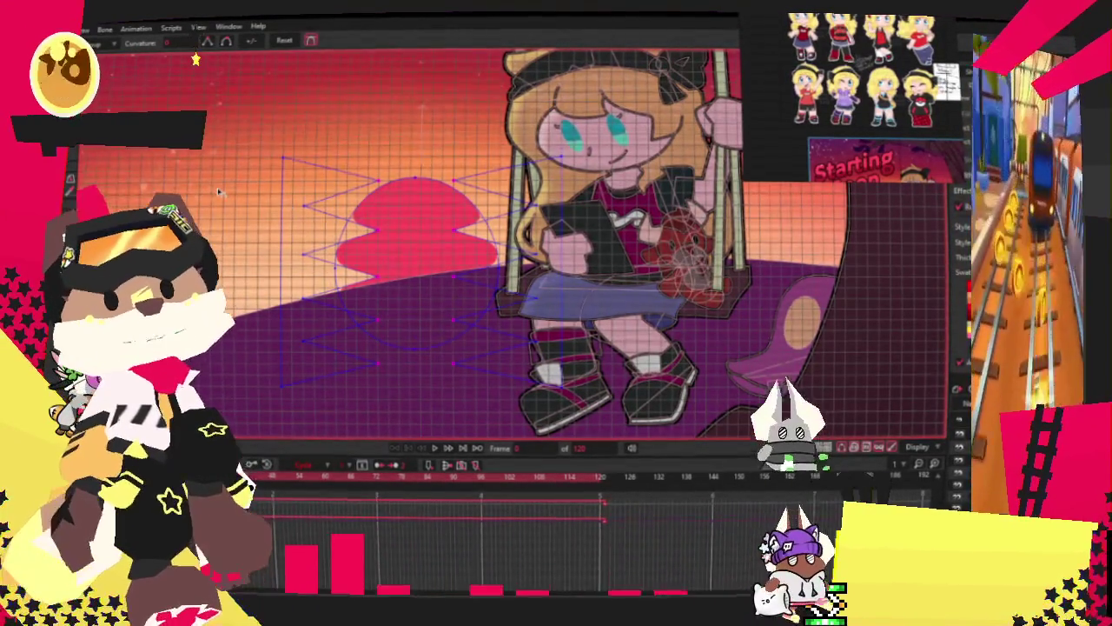
pyautogui.click(448, 446)
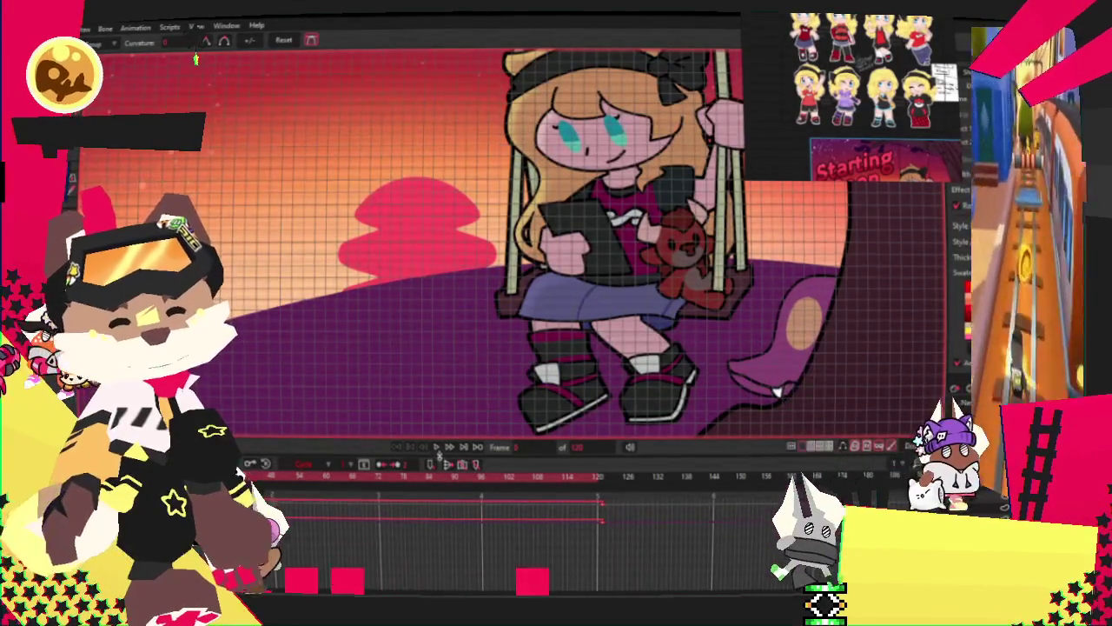
pyautogui.click(437, 447)
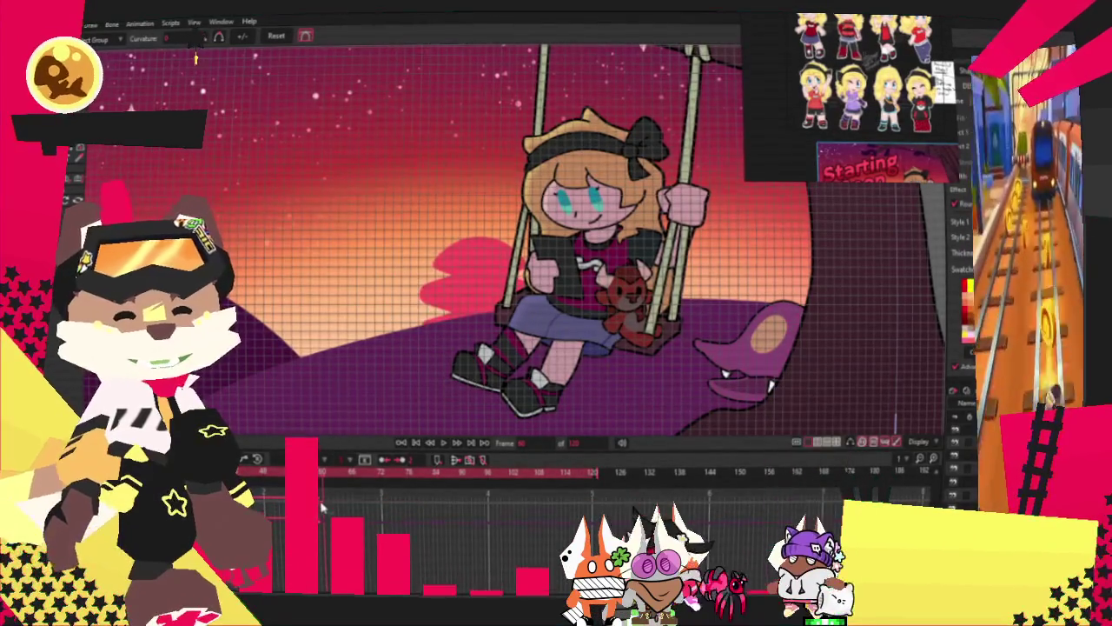
# Step: Zoom the canvas in on the sun with View > Zoom In
pyautogui.press('t')
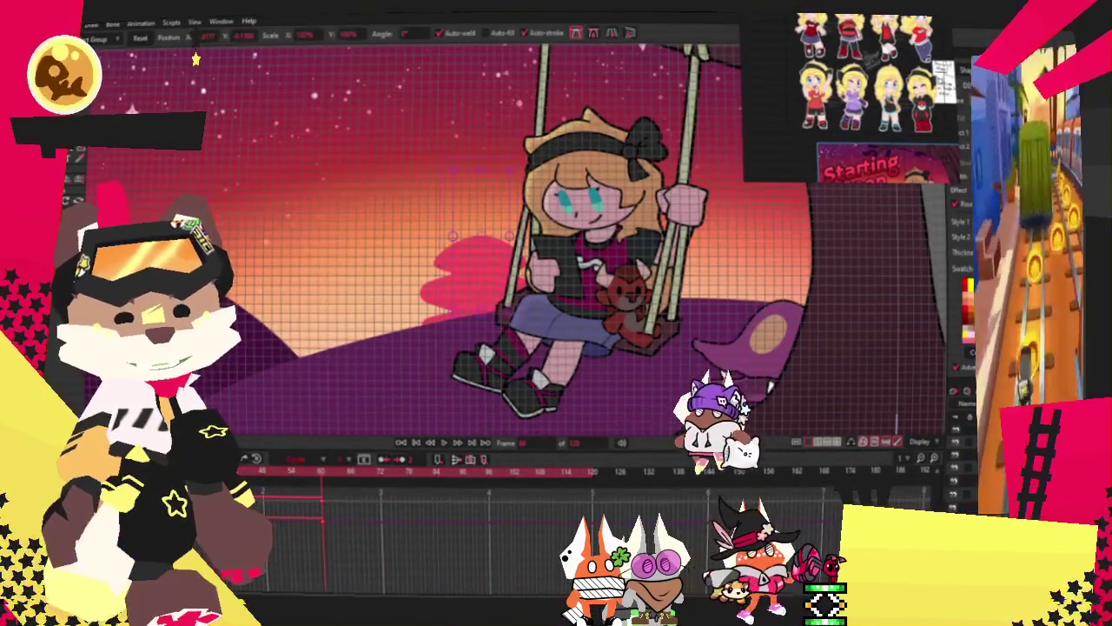
pyautogui.click(171, 20)
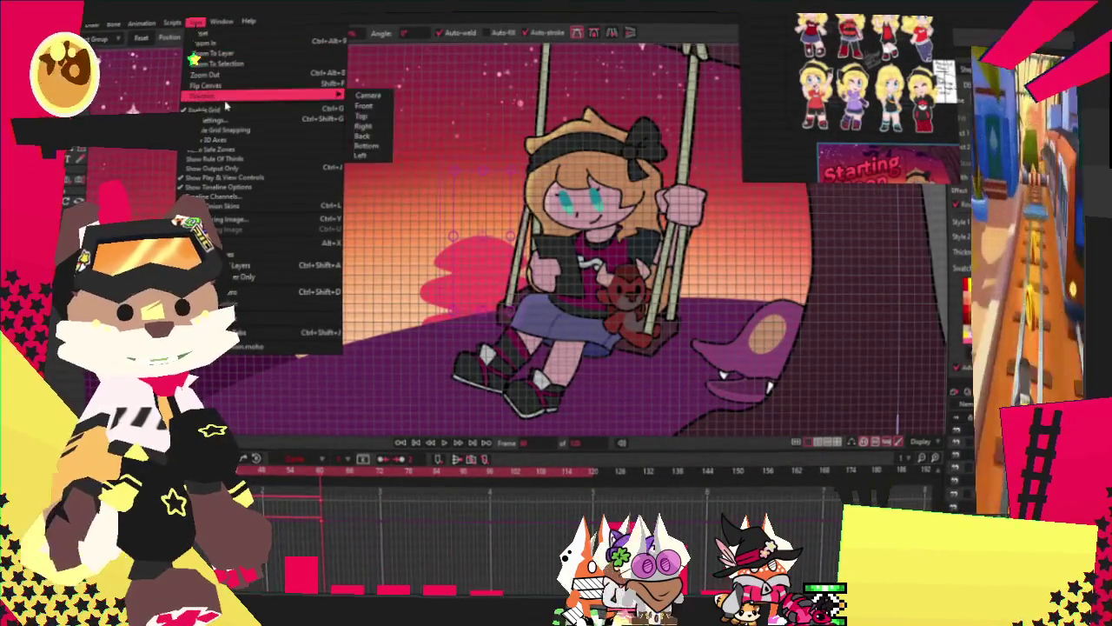
pyautogui.click(217, 42)
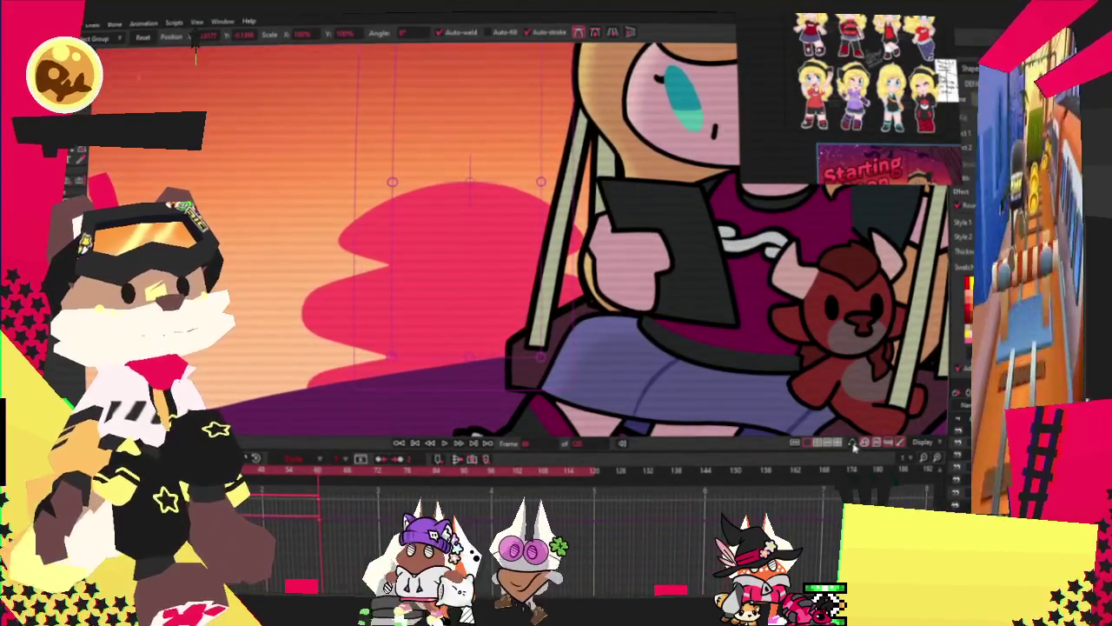
# Step: Restore the vector outlines, rewind to frame 0, and play the swing animation before stopping
pyautogui.click(854, 445)
pyautogui.press('g')
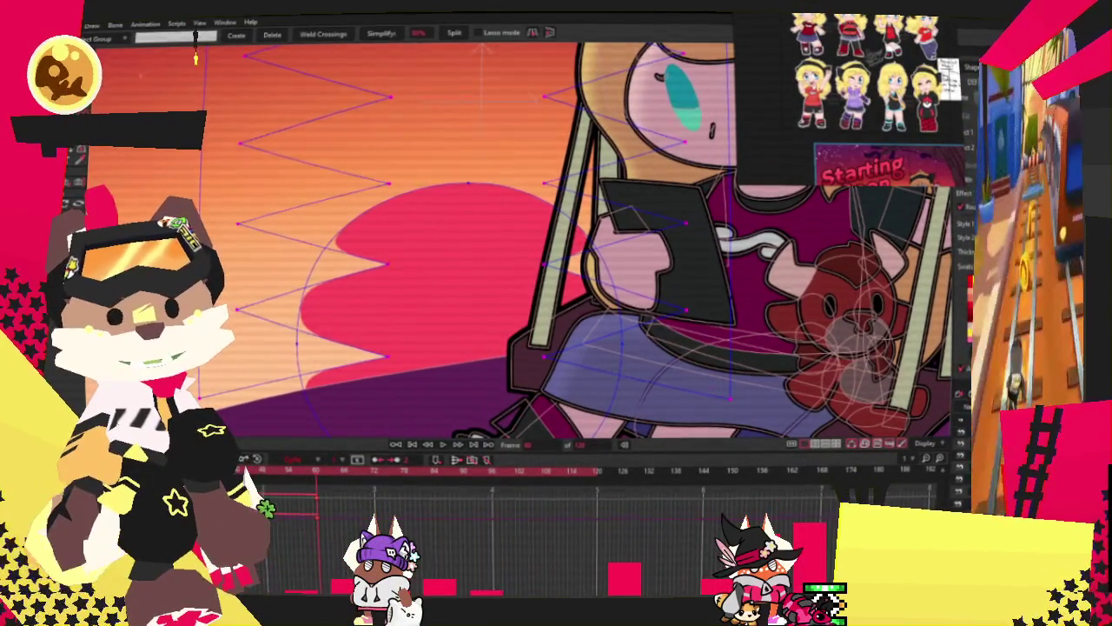
pyautogui.scroll(2, 366, 282)
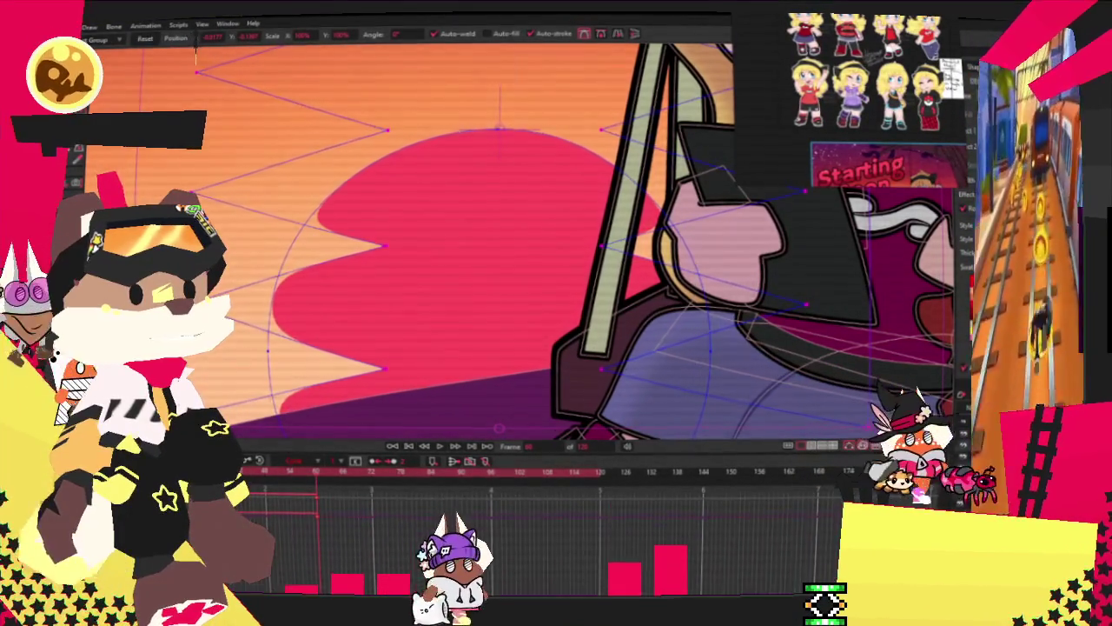
pyautogui.hotkey('ctrl', 'shift', 'Left')
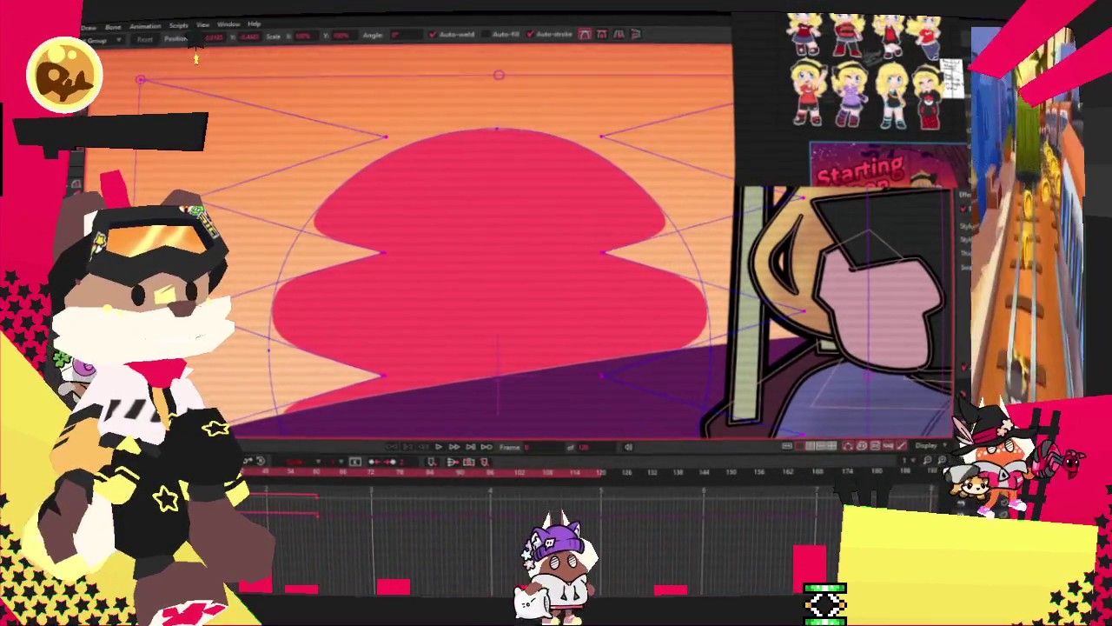
pyautogui.click(319, 474)
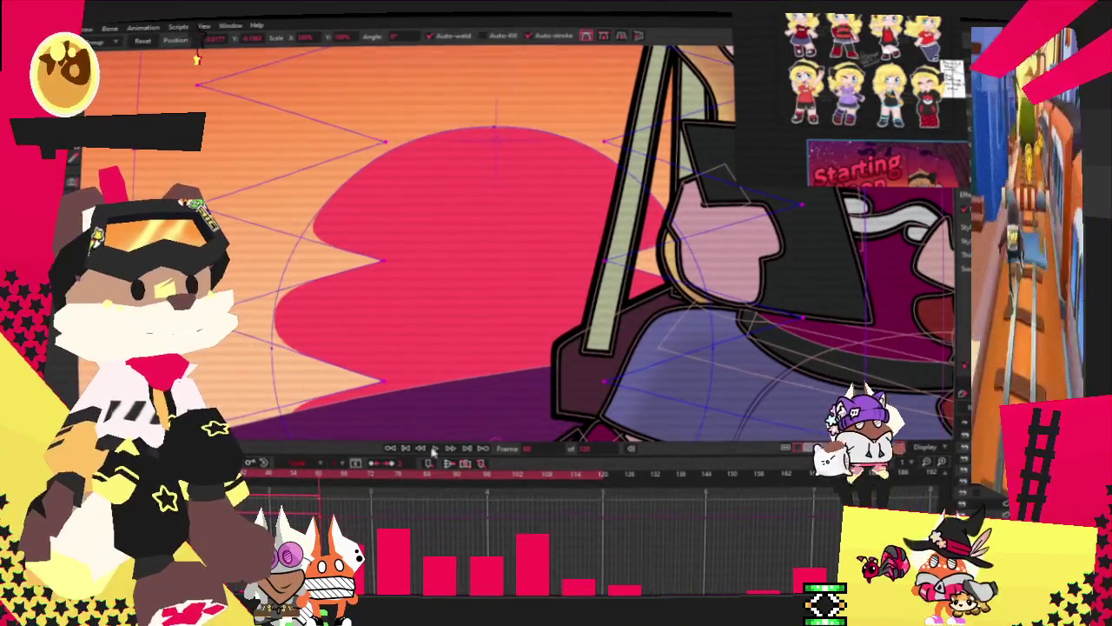
pyautogui.click(412, 449)
pyautogui.click(435, 449)
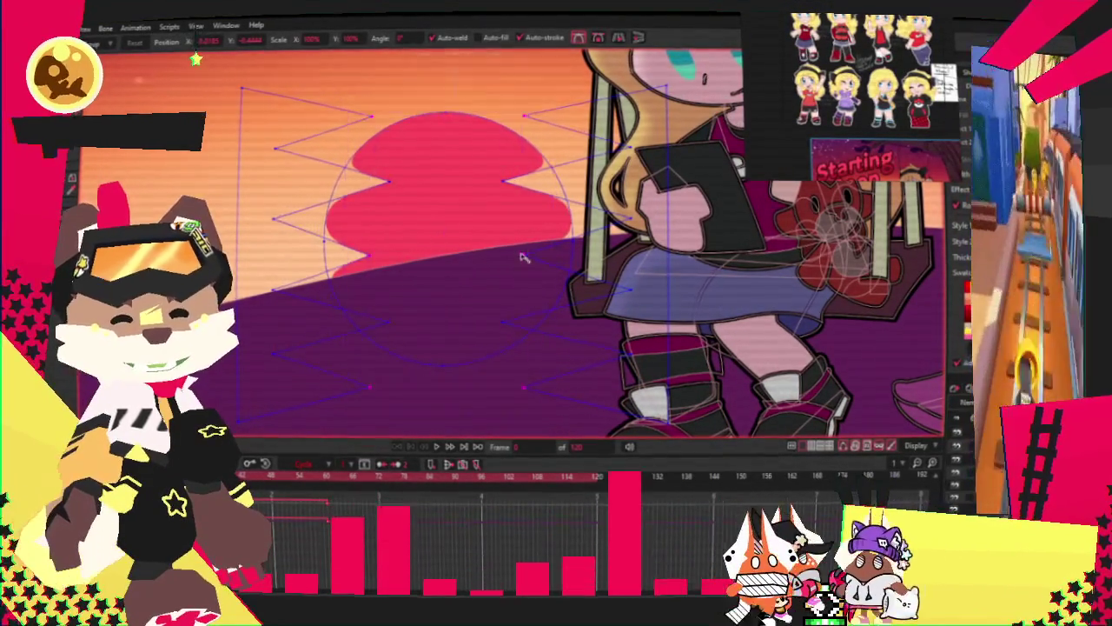
pyautogui.click(440, 446)
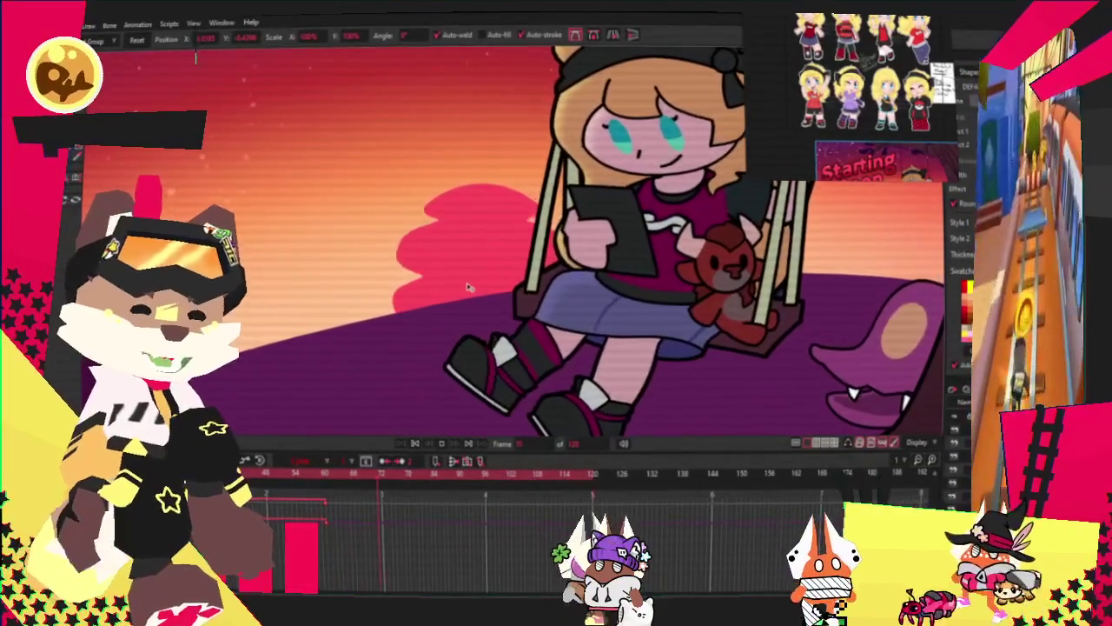
# Step: Return to an early frame and turn on onion skins for neighbouring frames
pyautogui.click(330, 473)
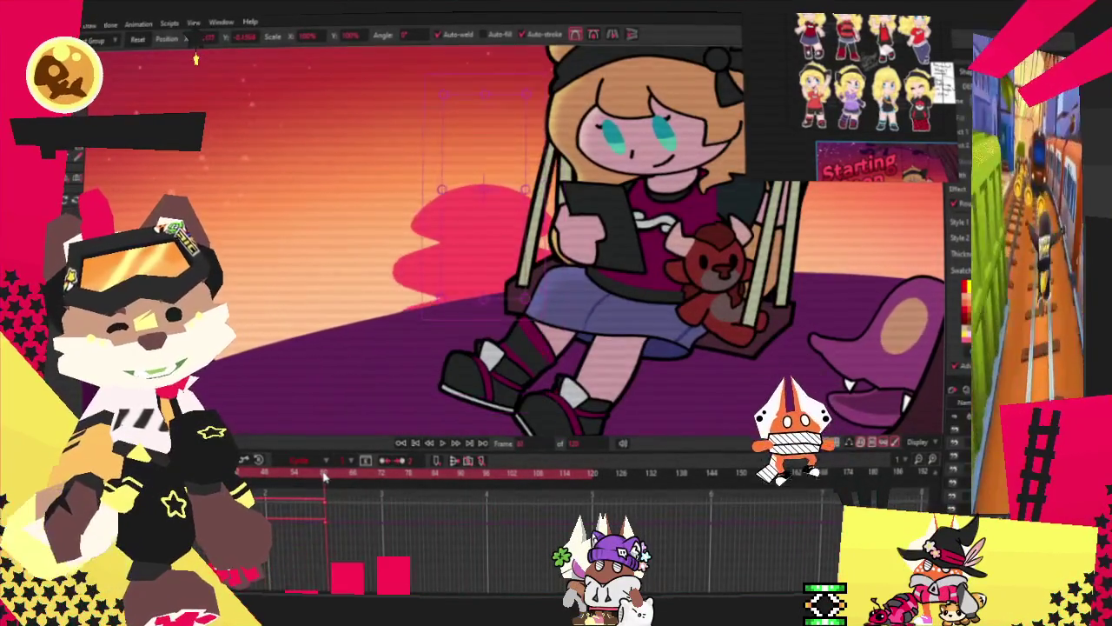
pyautogui.press('space')
pyautogui.click(852, 444)
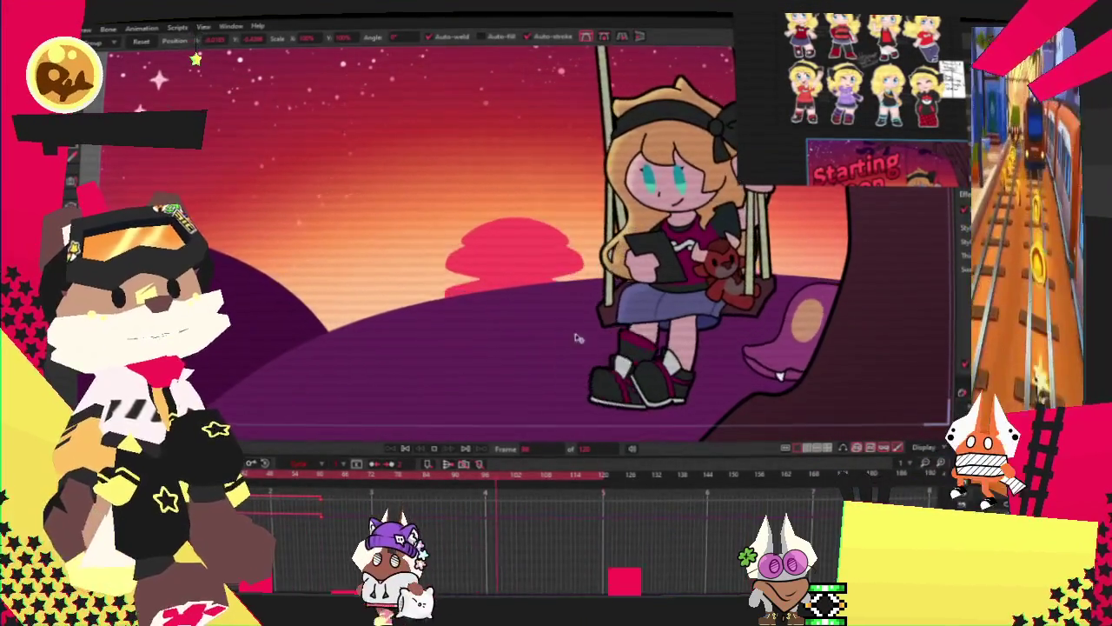
# Step: Zoom in on the layered pink sun, select its layer, and play to watch it wobble
pyautogui.scroll(-3, 469, 260)
pyautogui.scroll(-2, 442, 259)
pyautogui.scroll(5, 442, 259)
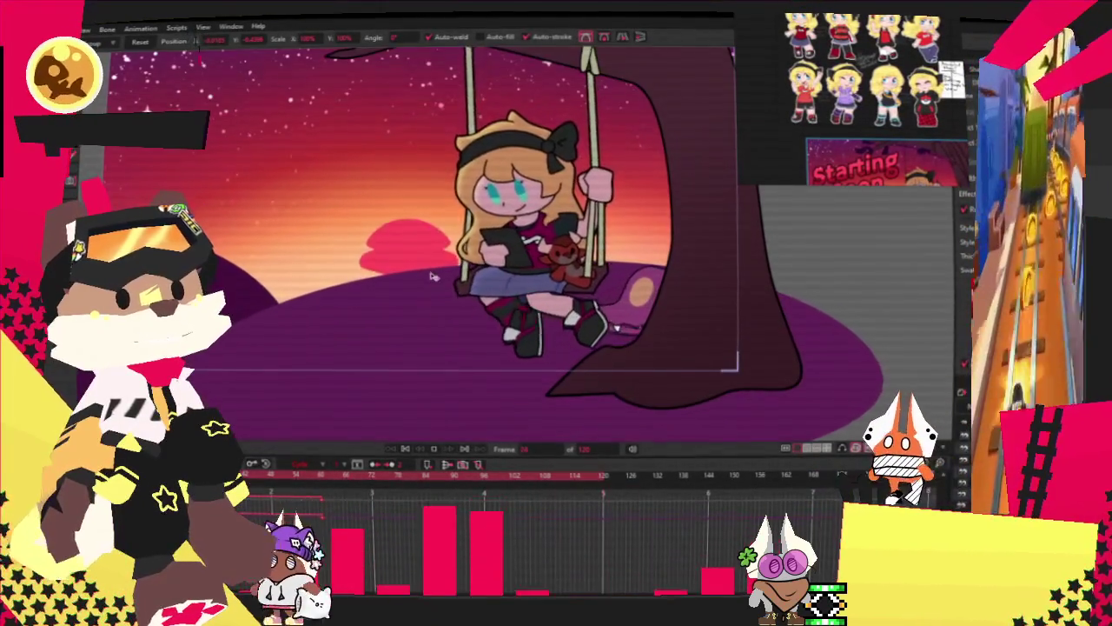
pyautogui.click(335, 509)
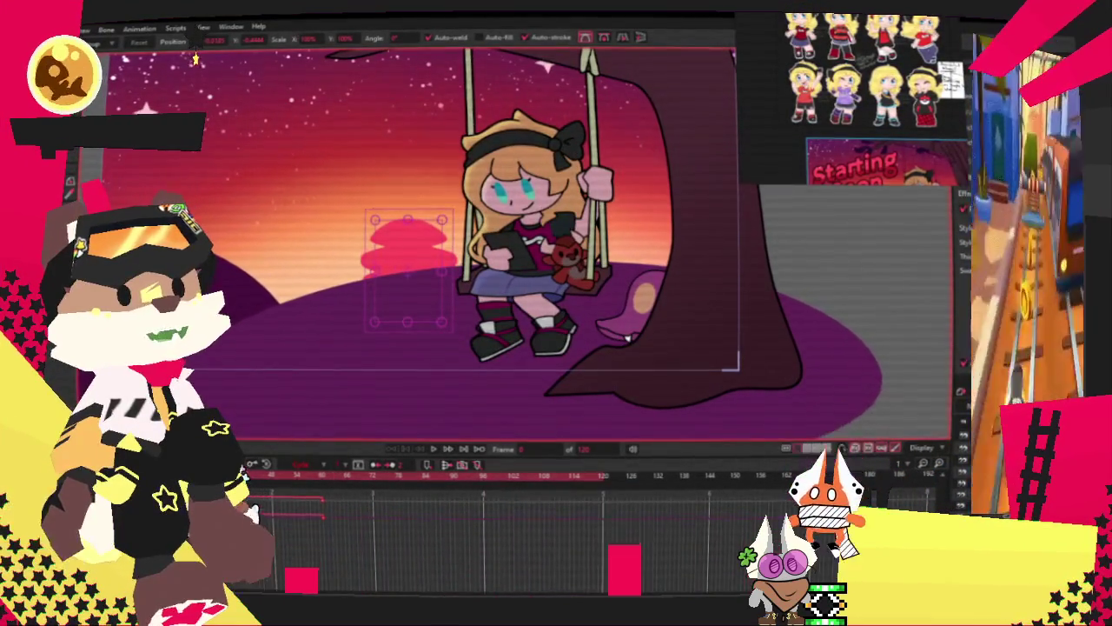
pyautogui.scroll(2, 378, 365)
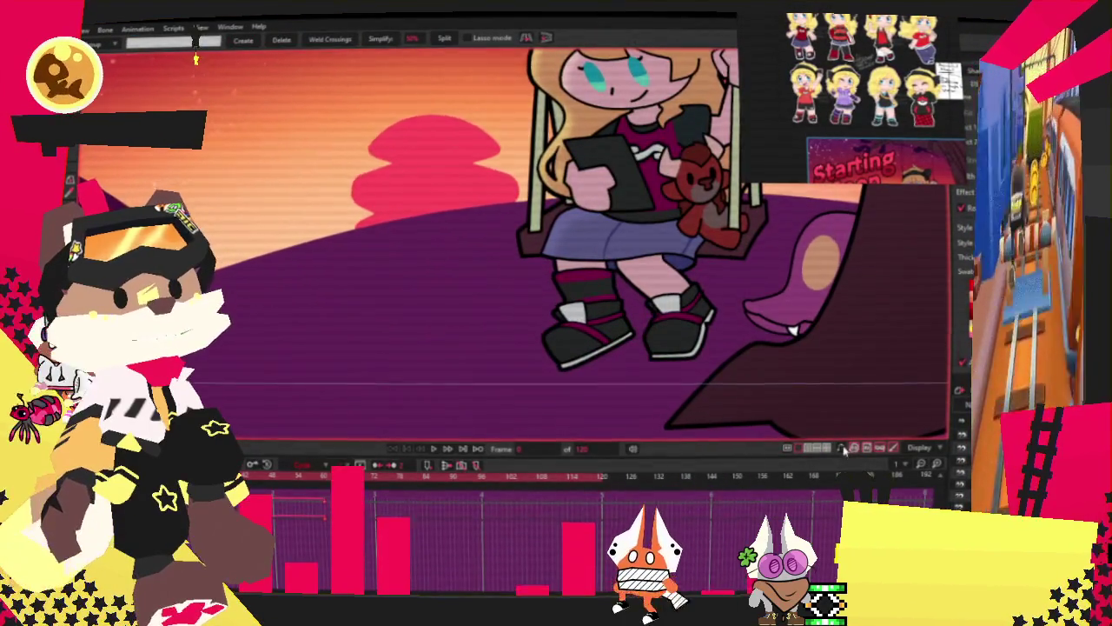
pyautogui.scroll(2, 505, 135)
pyautogui.scroll(2, 504, 135)
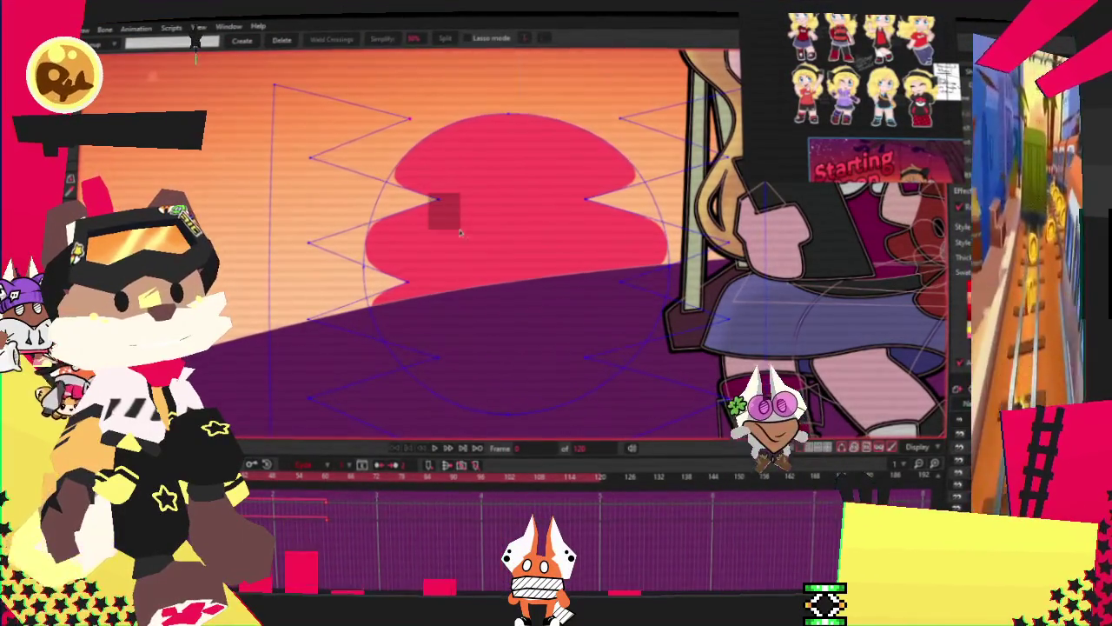
pyautogui.scroll(-1, 434, 365)
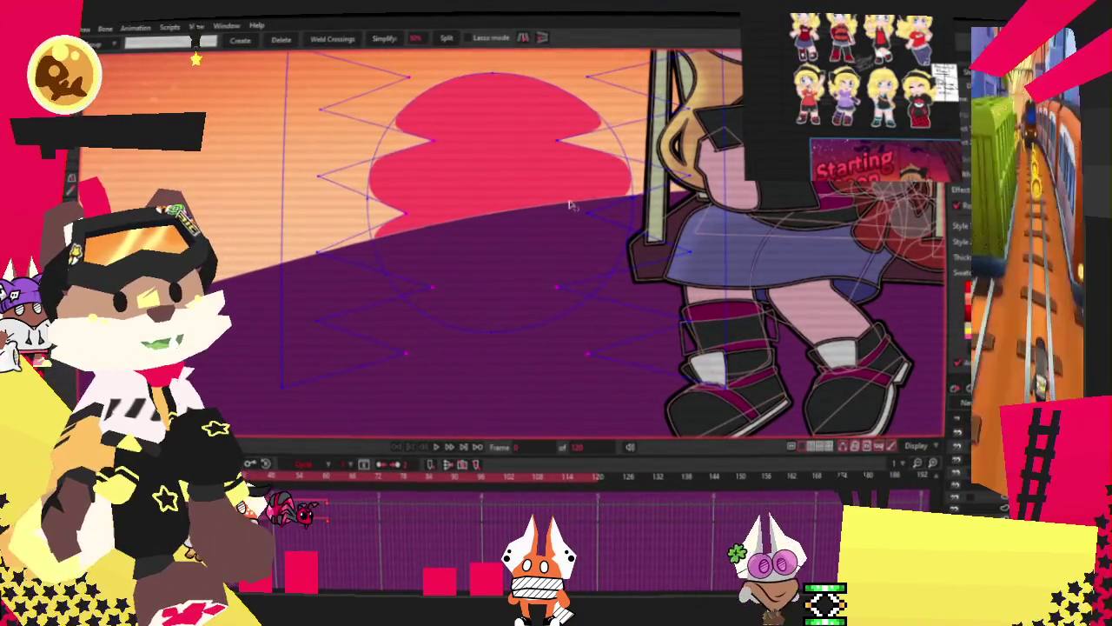
pyautogui.scroll(-1, 563, 139)
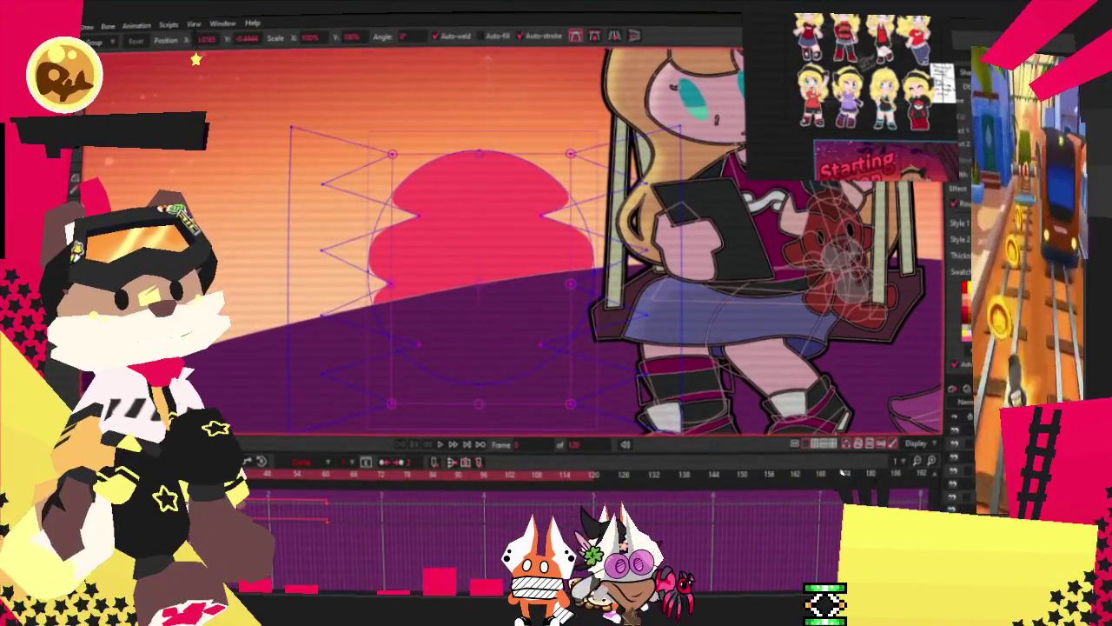
pyautogui.click(440, 444)
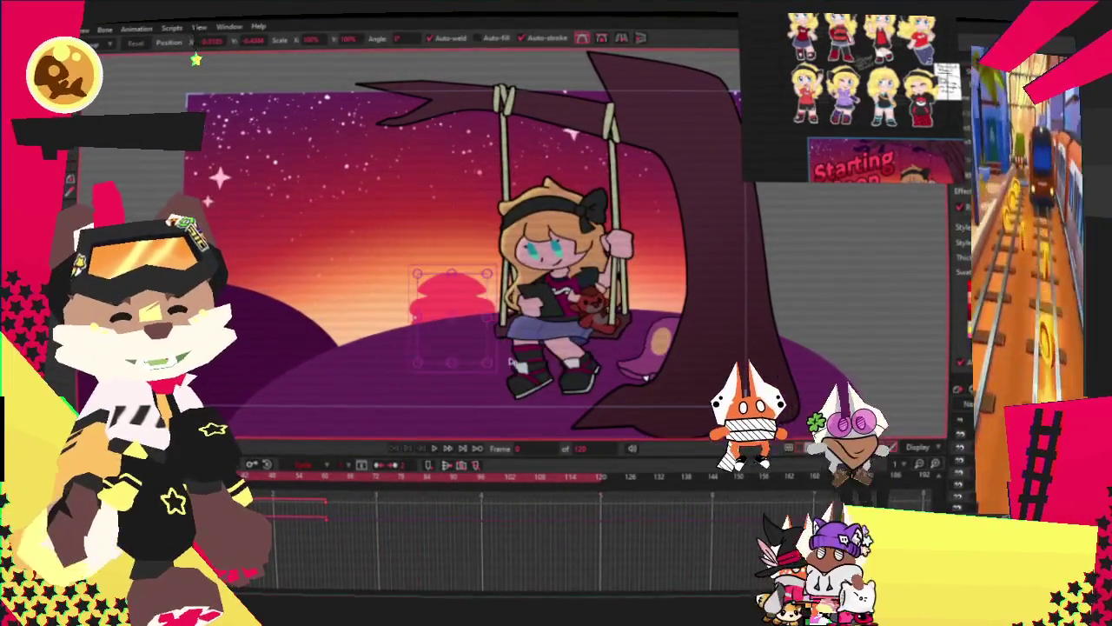
# Step: Stop playback at frame 0, clear the selection, and select the small star in the sky
pyautogui.click(406, 448)
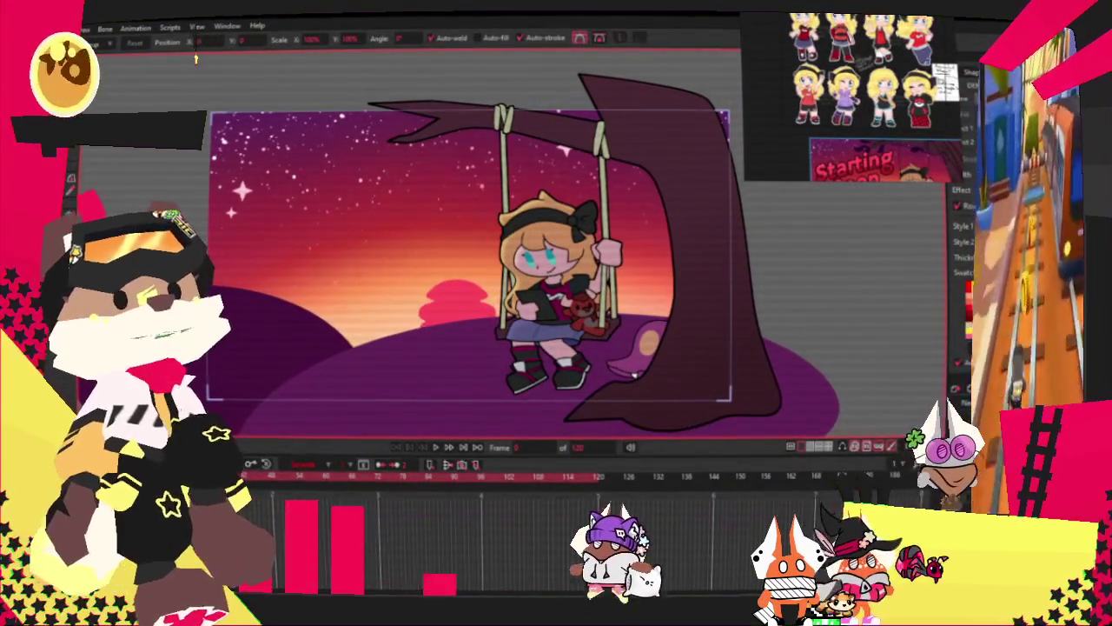
pyautogui.hotkey('ctrl', 'shift', 'a')
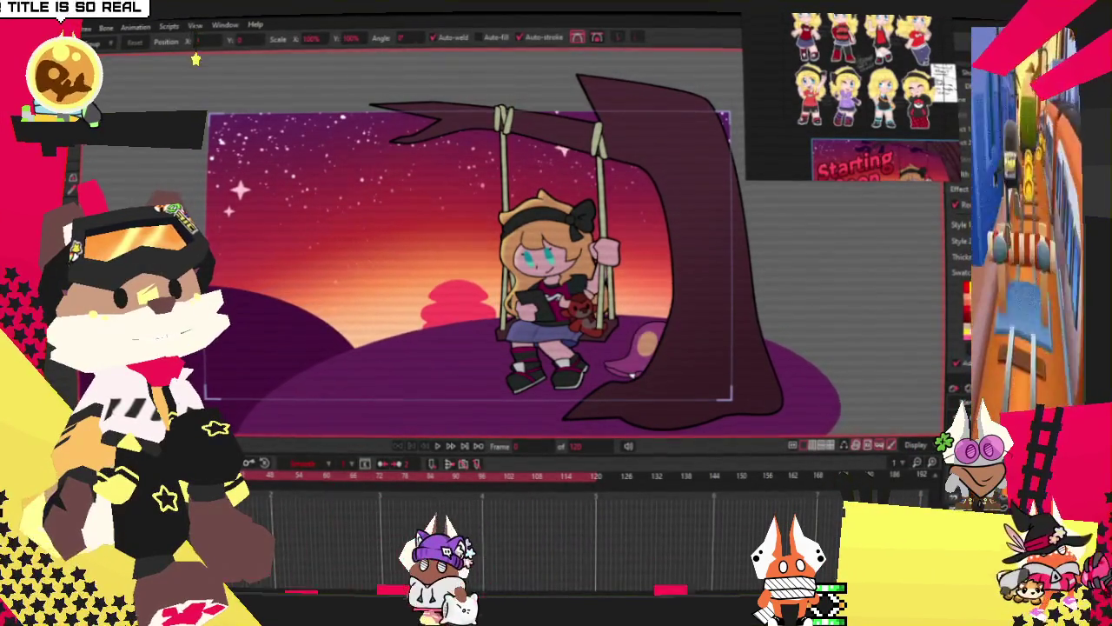
pyautogui.click(239, 186)
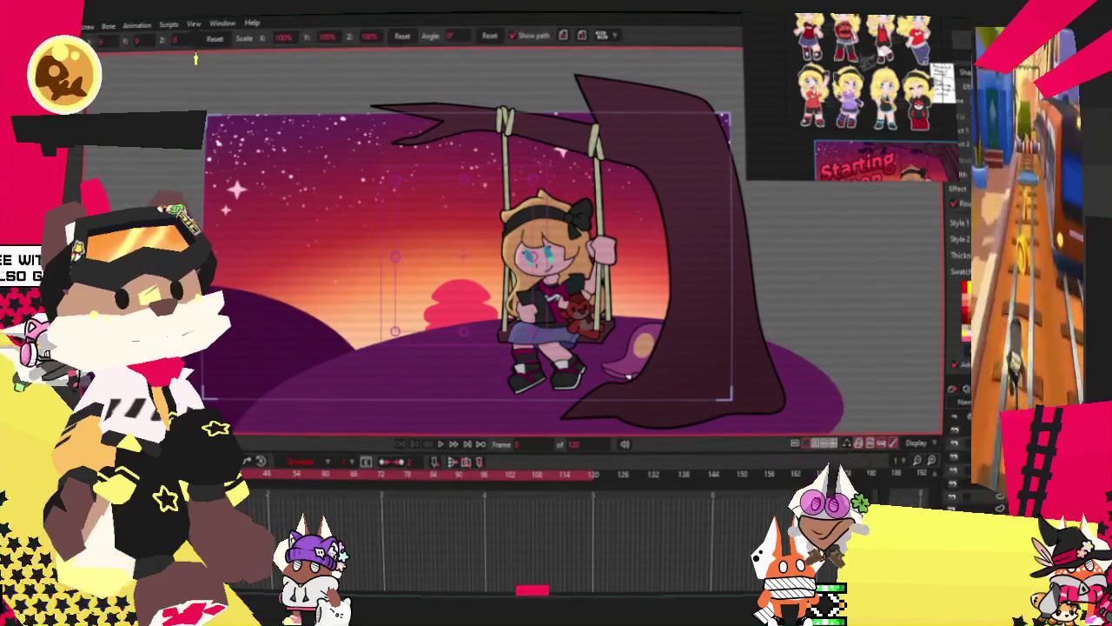
# Step: With Transform Layer, move the small purple creature up and to the right
pyautogui.click(556, 287)
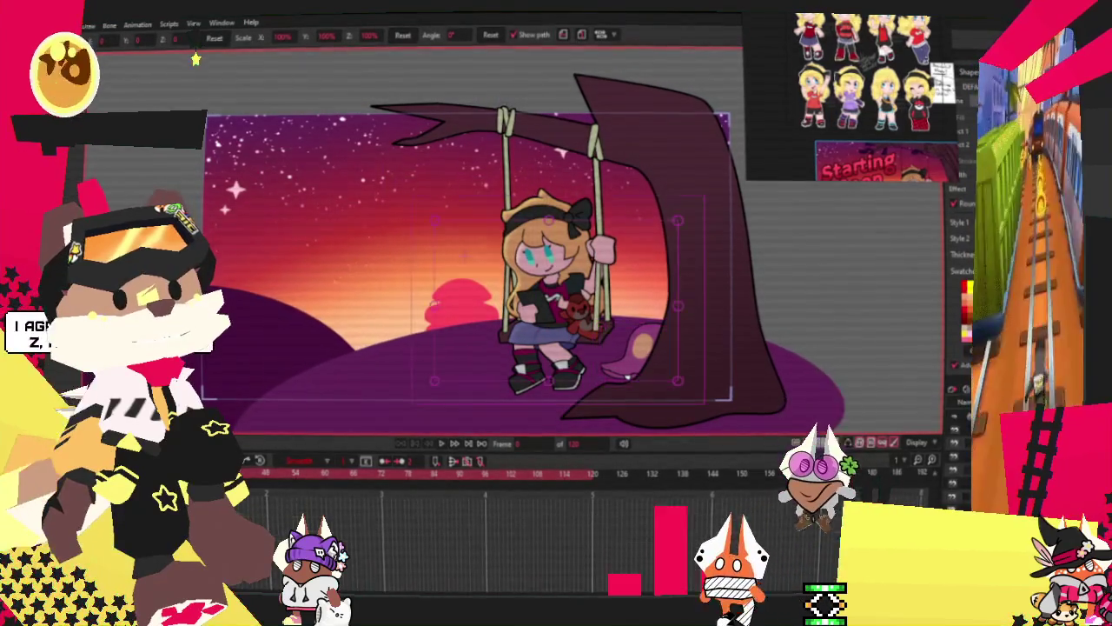
pyautogui.click(75, 167)
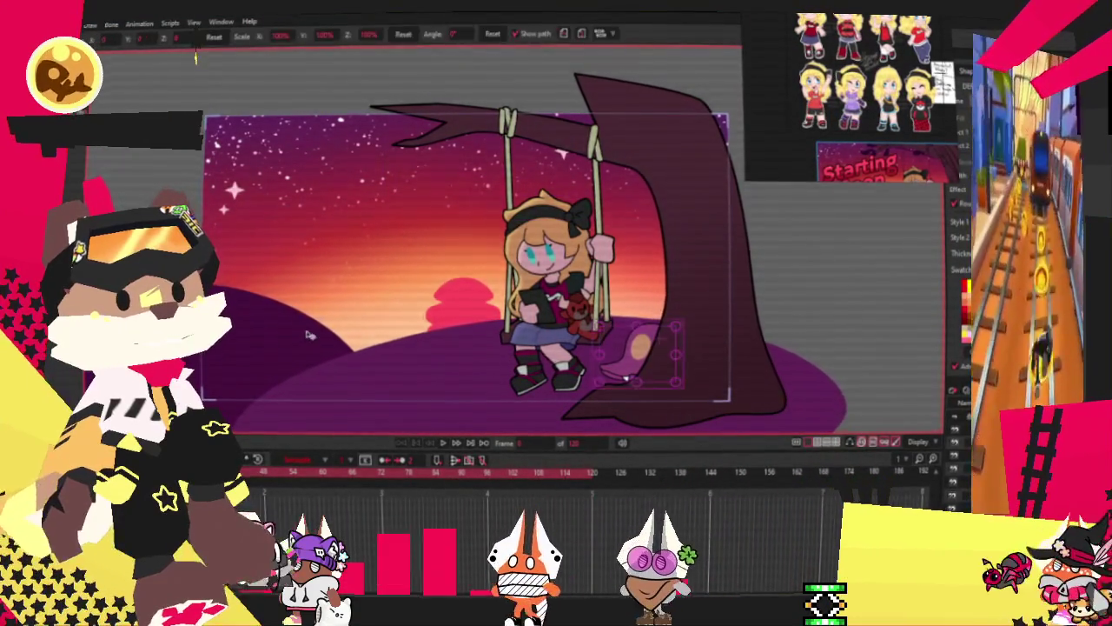
pyautogui.press('m')
pyautogui.scroll(3, 669, 333)
pyautogui.moveTo(782, 392); pyautogui.dragTo(825, 364)
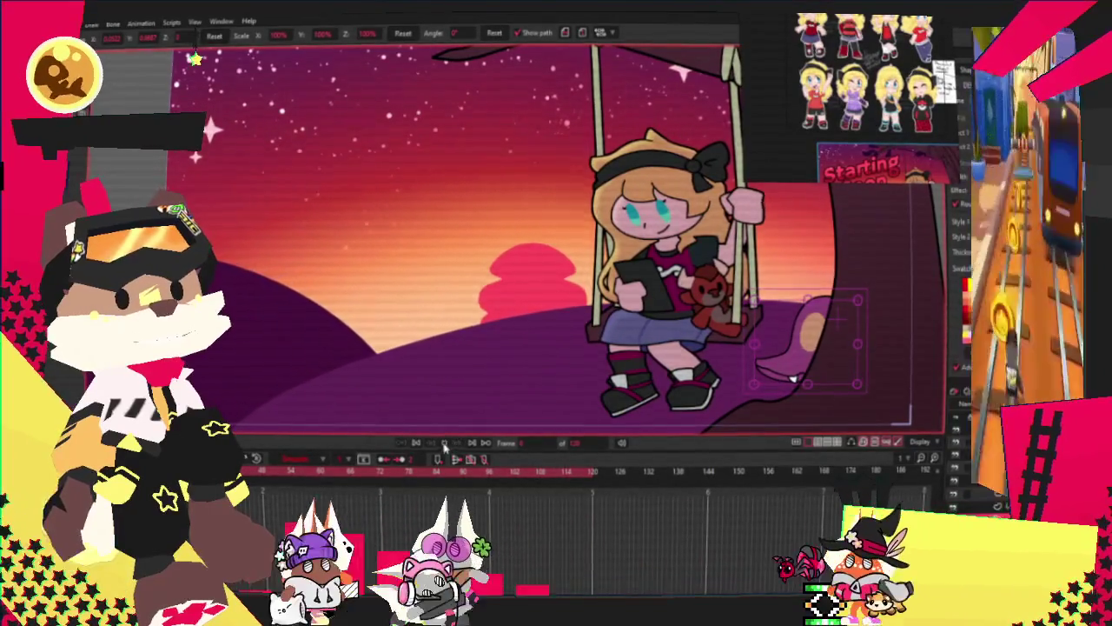
pyautogui.scroll(-3, 562, 283)
pyautogui.scroll(3, 738, 339)
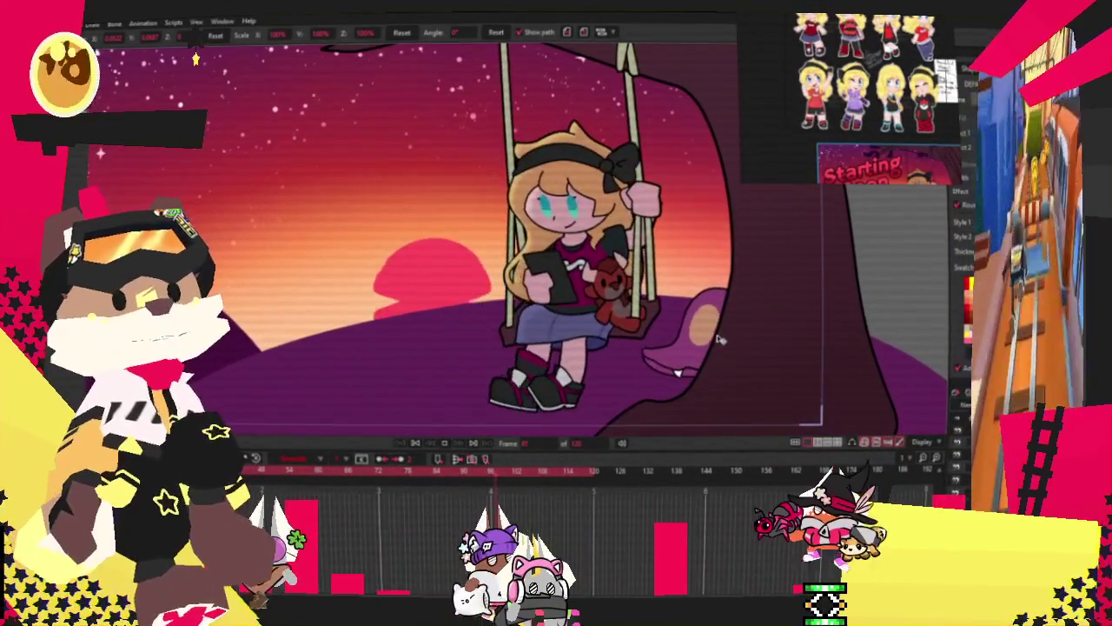
pyautogui.scroll(-2, 587, 311)
pyautogui.scroll(-1, 564, 304)
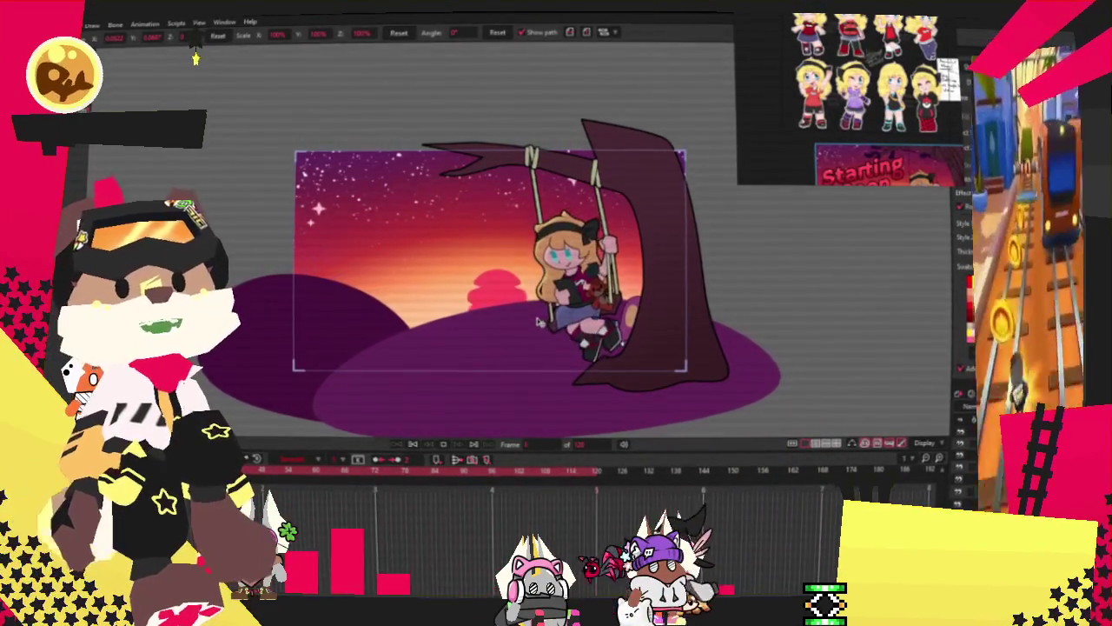
pyautogui.scroll(1, 512, 240)
pyautogui.scroll(1, 478, 242)
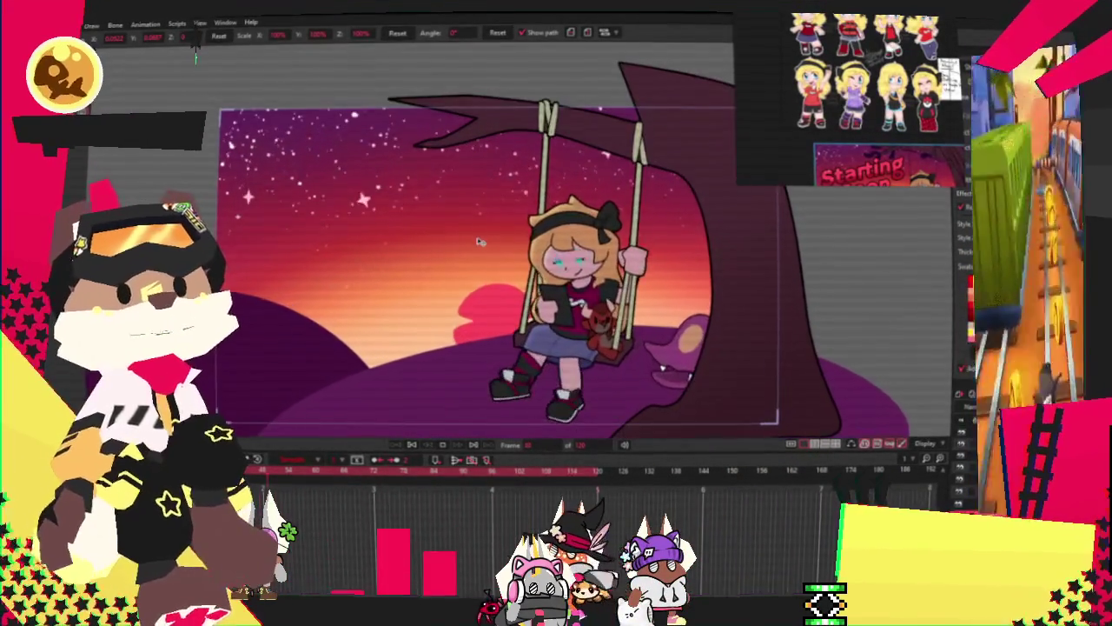
pyautogui.scroll(1, 615, 317)
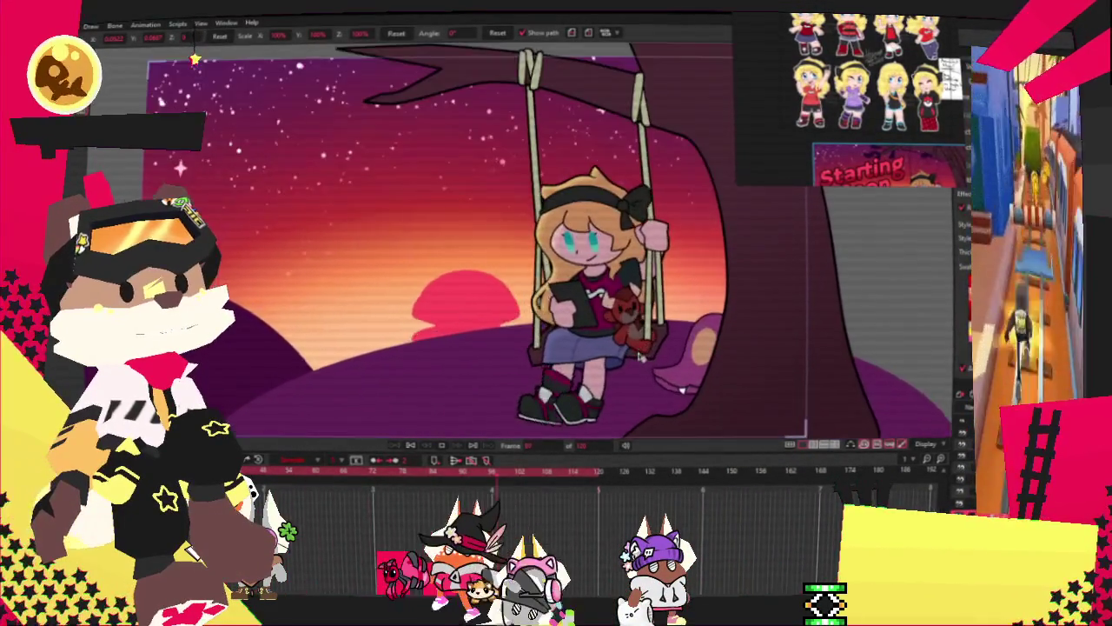
pyautogui.scroll(1, 615, 317)
pyautogui.scroll(-1, 618, 349)
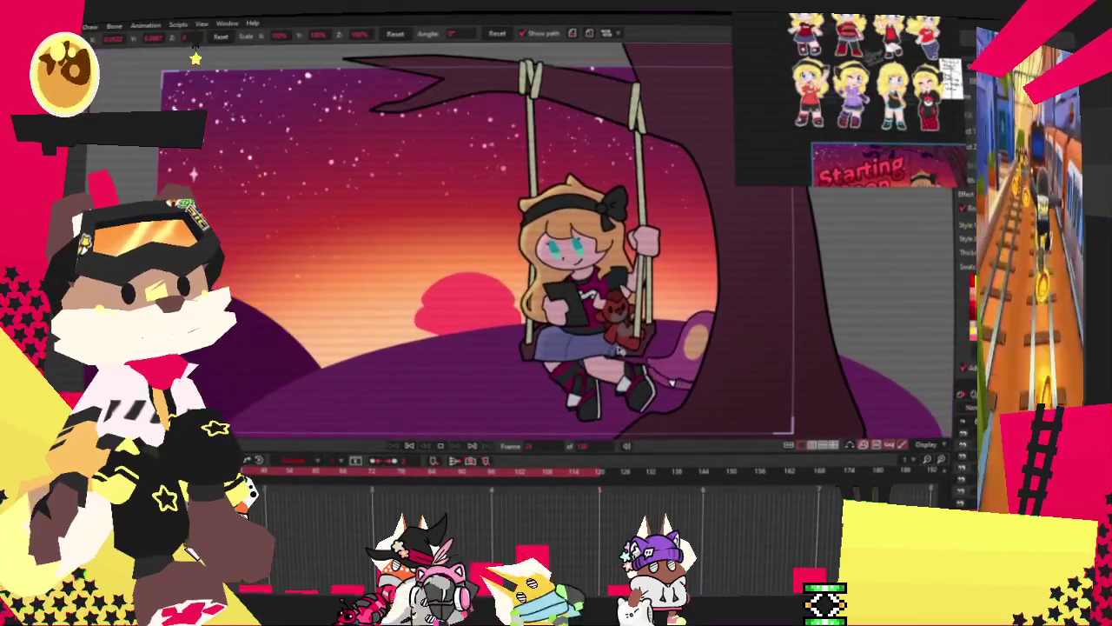
# Step: Play the animation to check the creature's new position
pyautogui.click(413, 447)
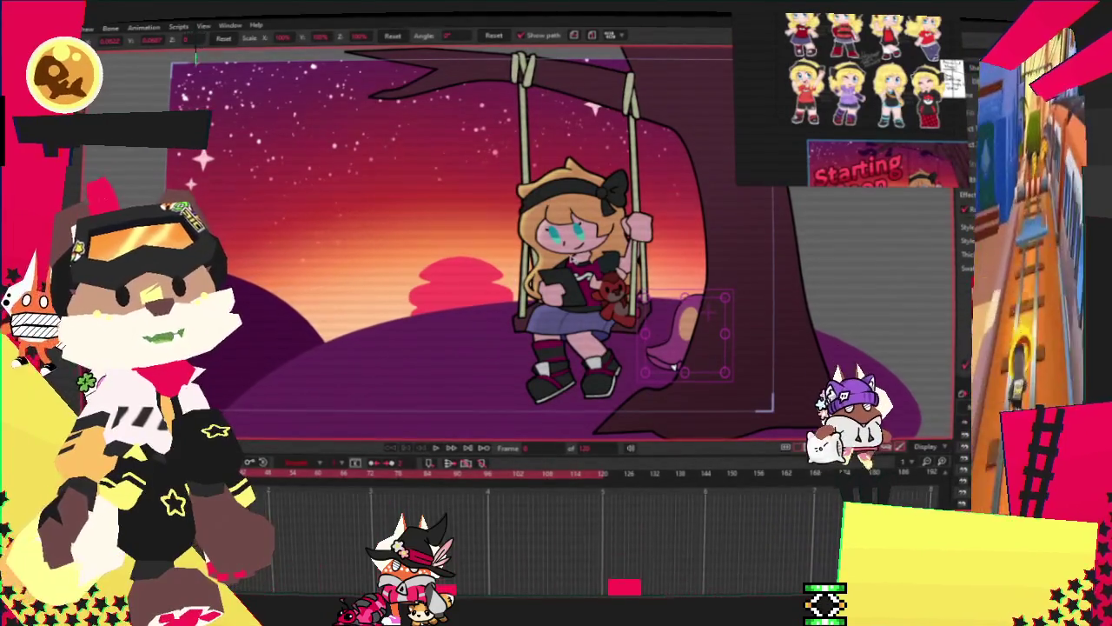
pyautogui.scroll(-2, 673, 368)
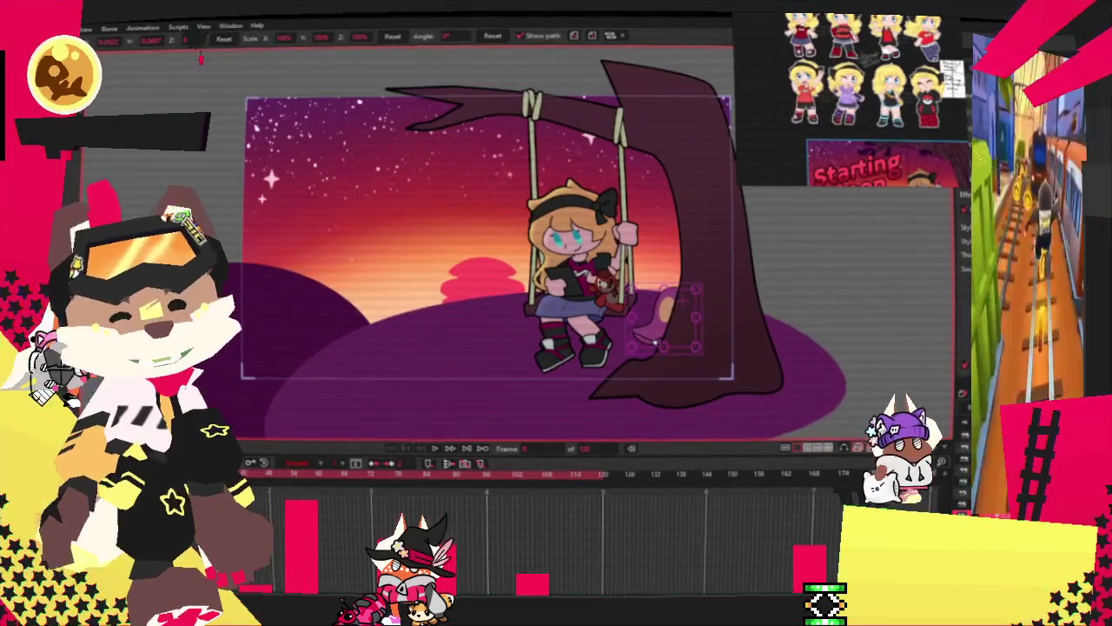
pyautogui.scroll(2, 605, 278)
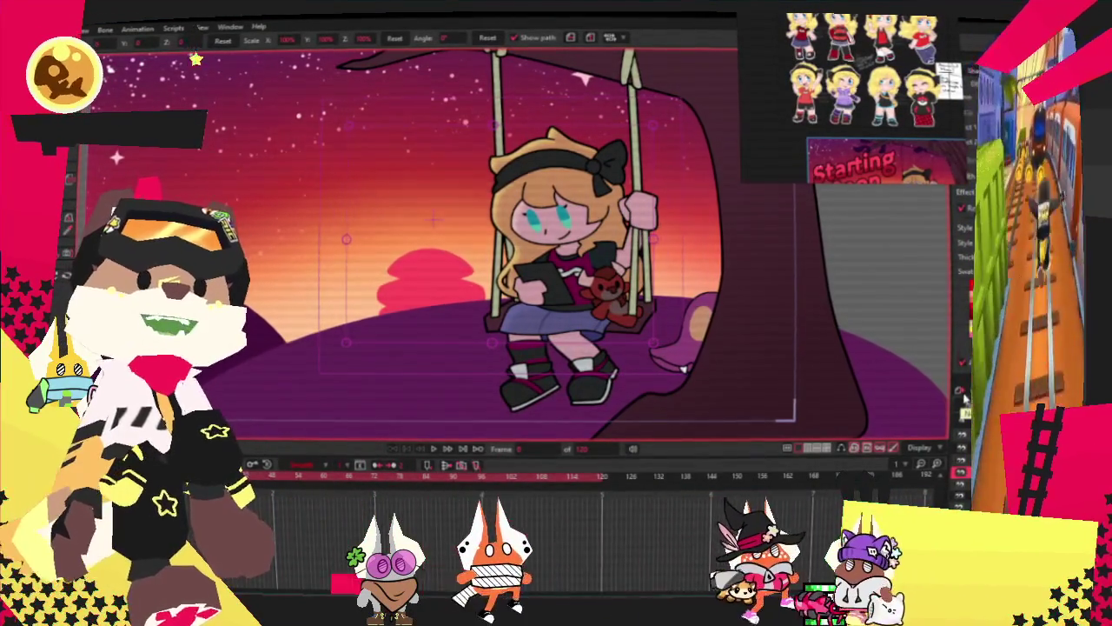
# Step: Add a Vector layer rectangle over the girl's phone and give it a mint-green fill
pyautogui.click(944, 394)
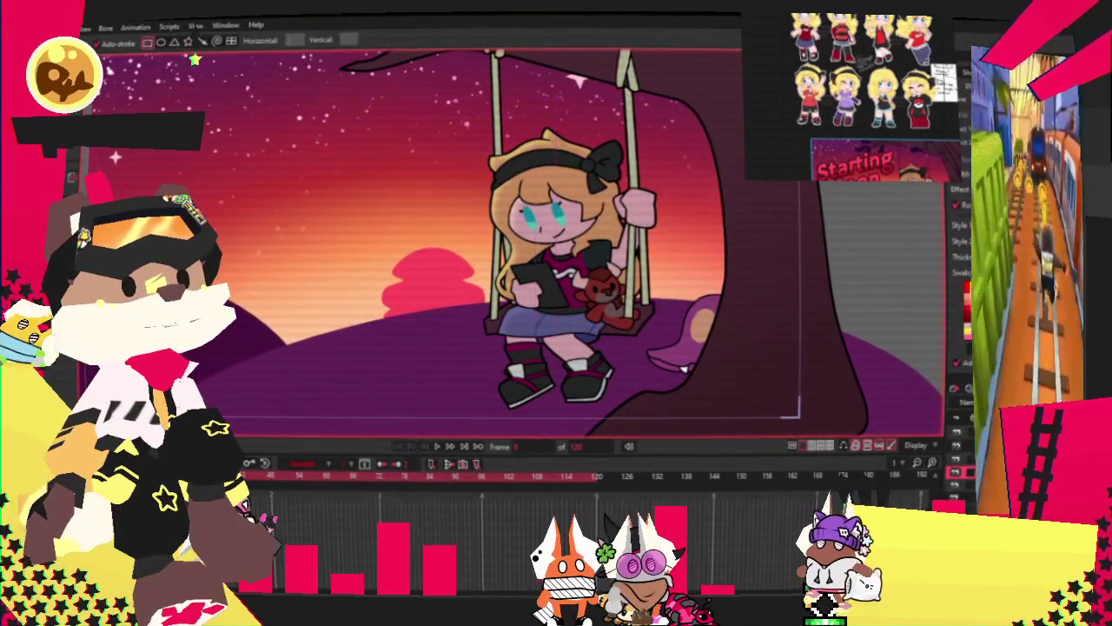
pyautogui.press('s')
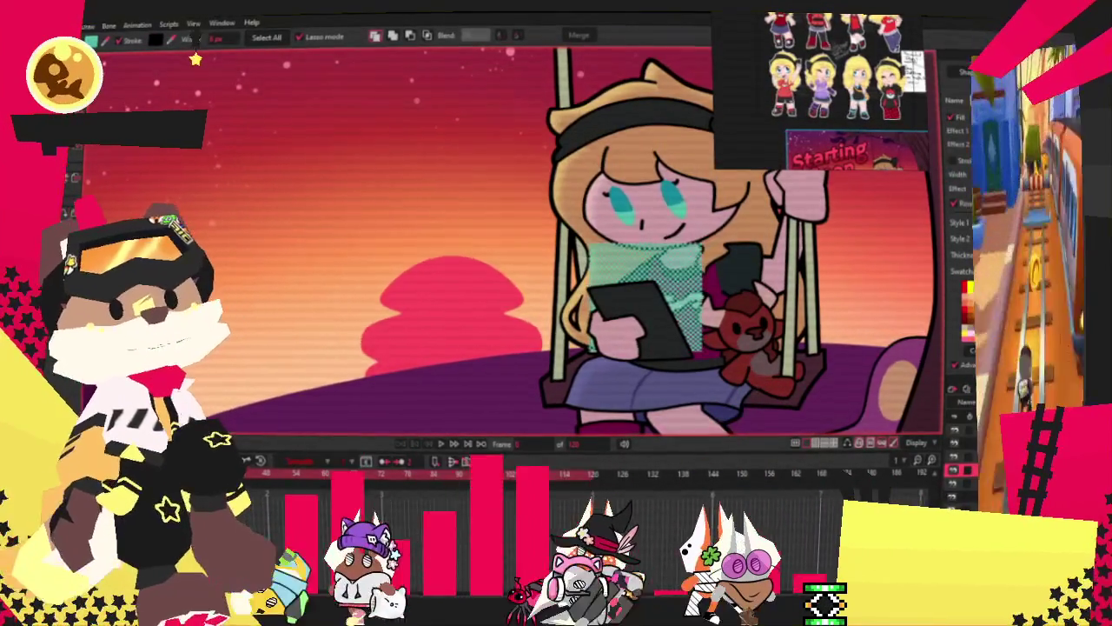
pyautogui.click(960, 117)
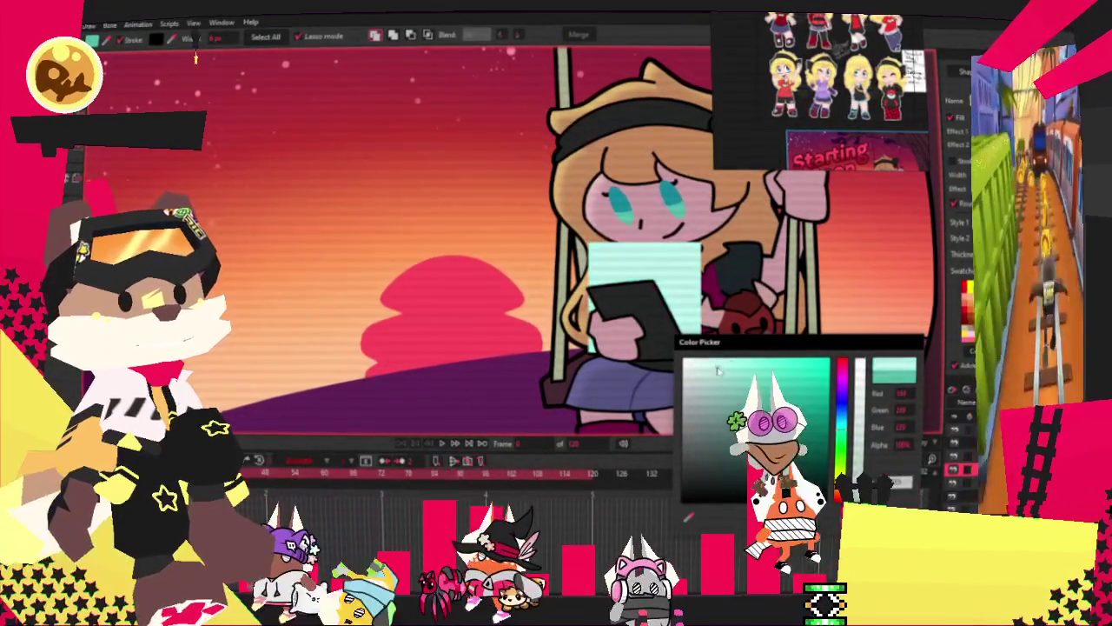
pyautogui.press('Escape')
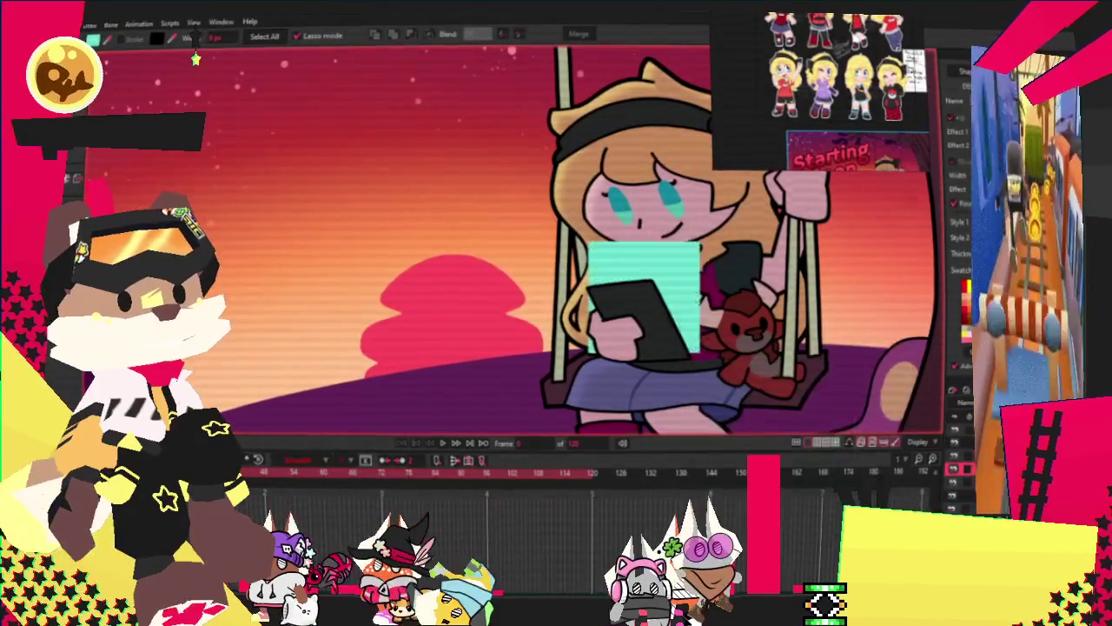
# Step: Review the new layer's Shadow and Motion Blur settings, then select the cyan glow rectangle
pyautogui.doubleClick(960, 417)
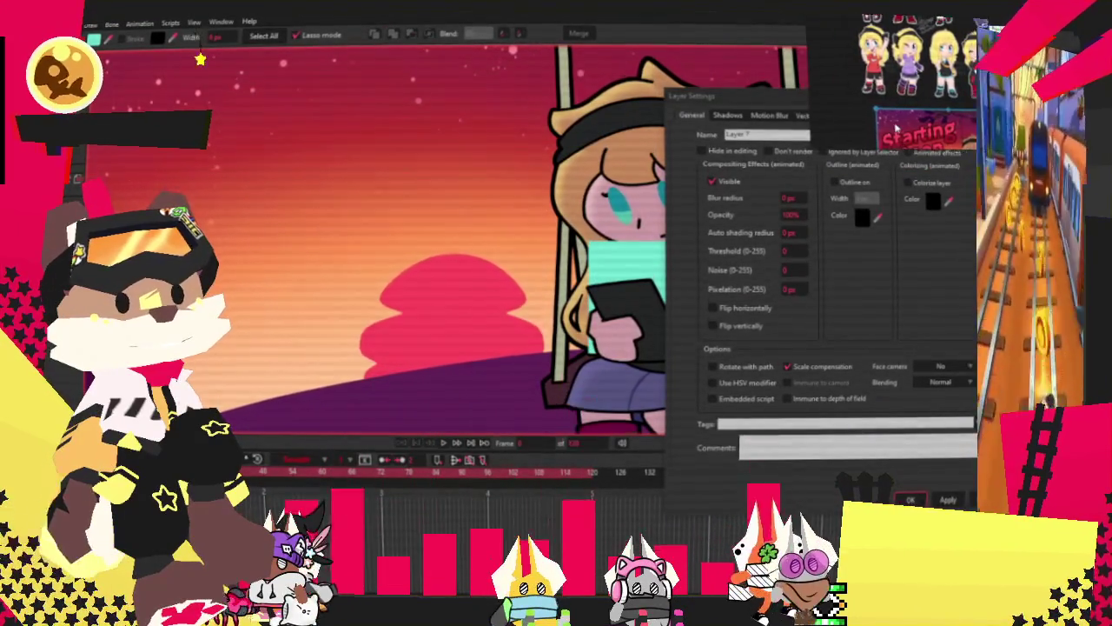
pyautogui.click(726, 115)
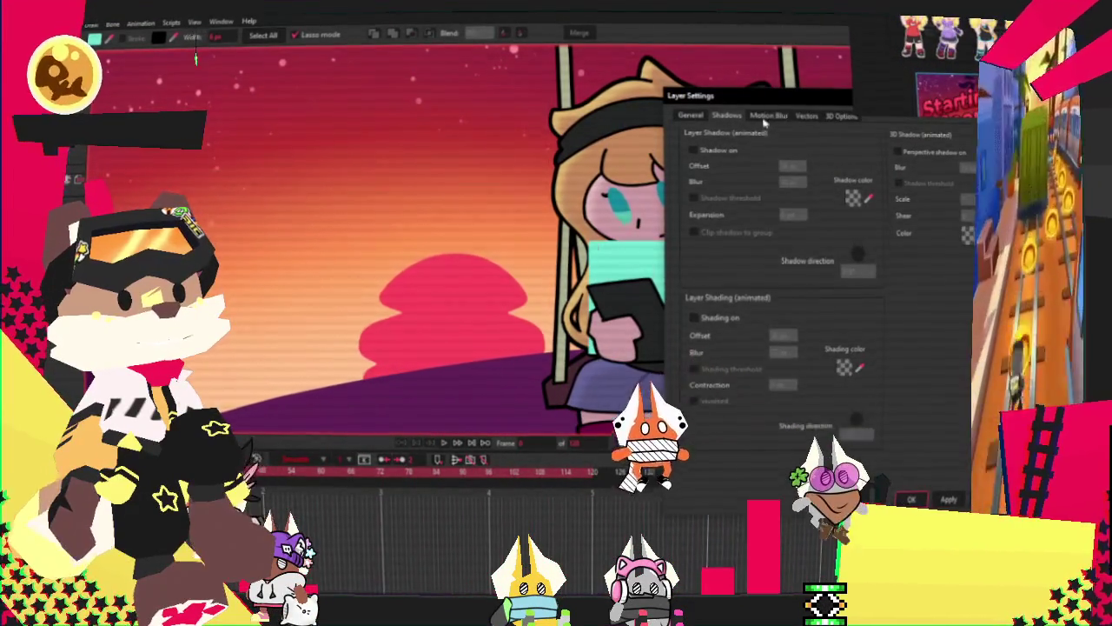
pyautogui.click(769, 115)
pyautogui.click(690, 116)
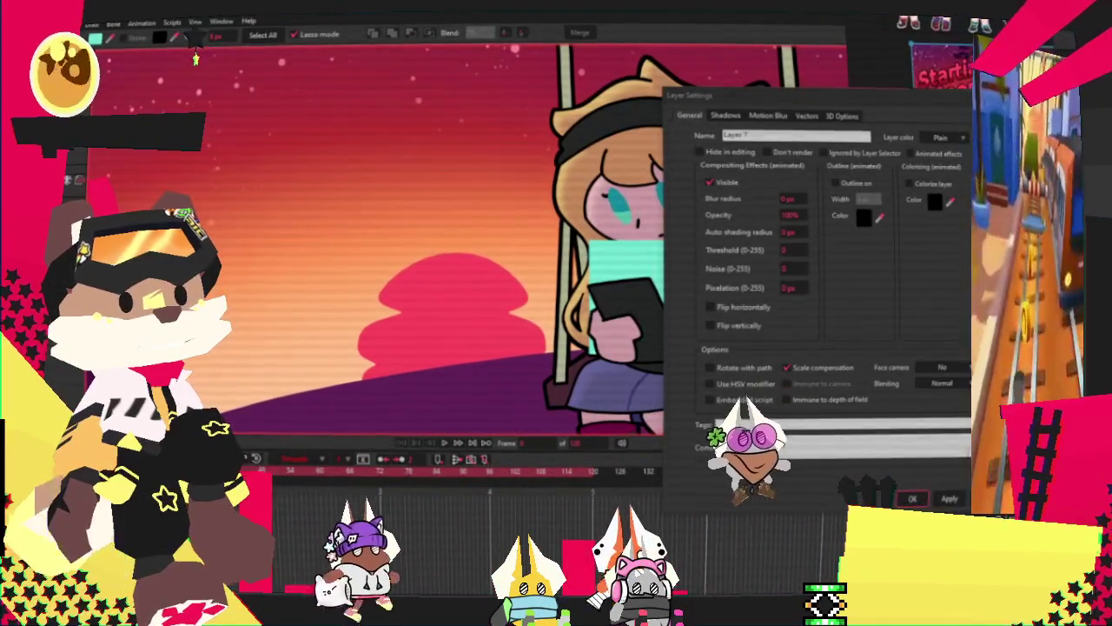
pyautogui.click(913, 497)
pyautogui.click(673, 259)
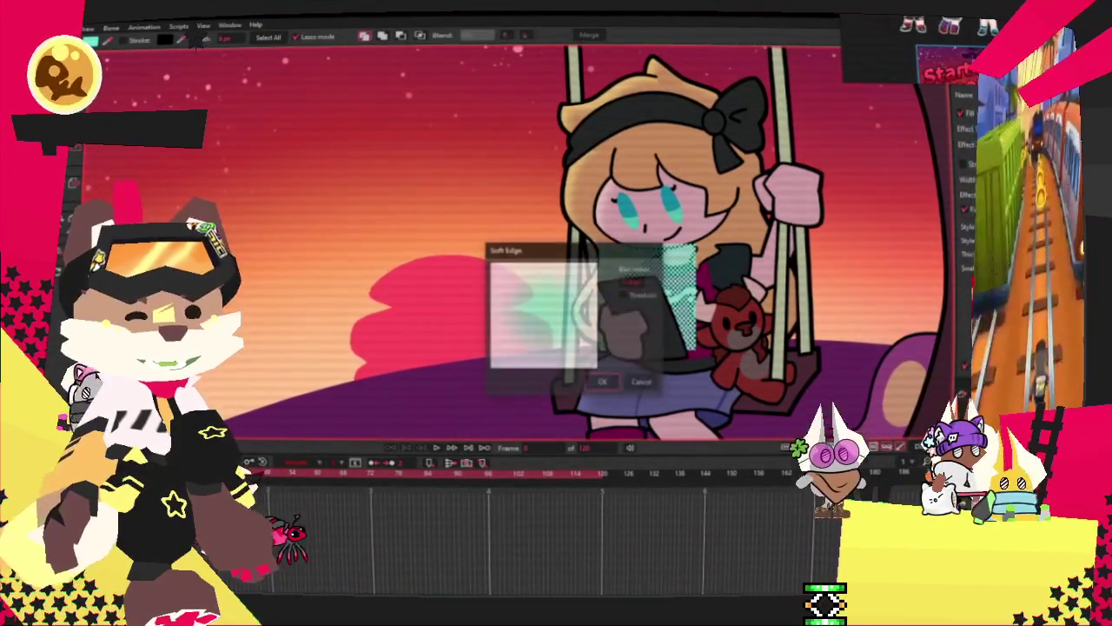
# Step: Apply Soft Edge to the cyan glow and set the glow layer's opacity to 50
pyautogui.press('Return')
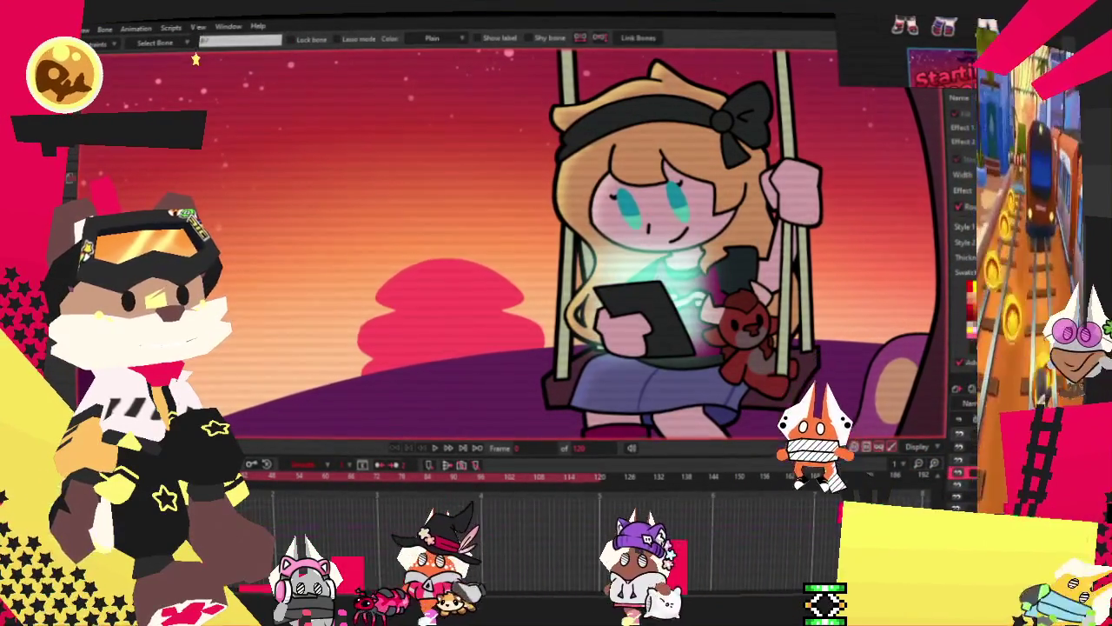
pyautogui.doubleClick(956, 113)
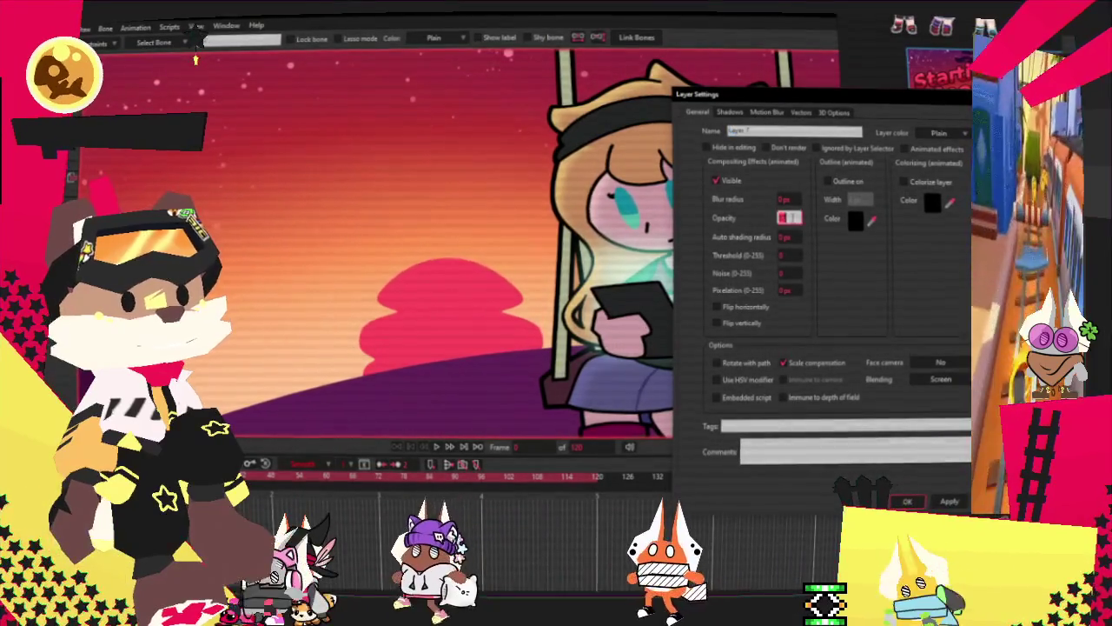
pyautogui.click(790, 218)
pyautogui.write('50')
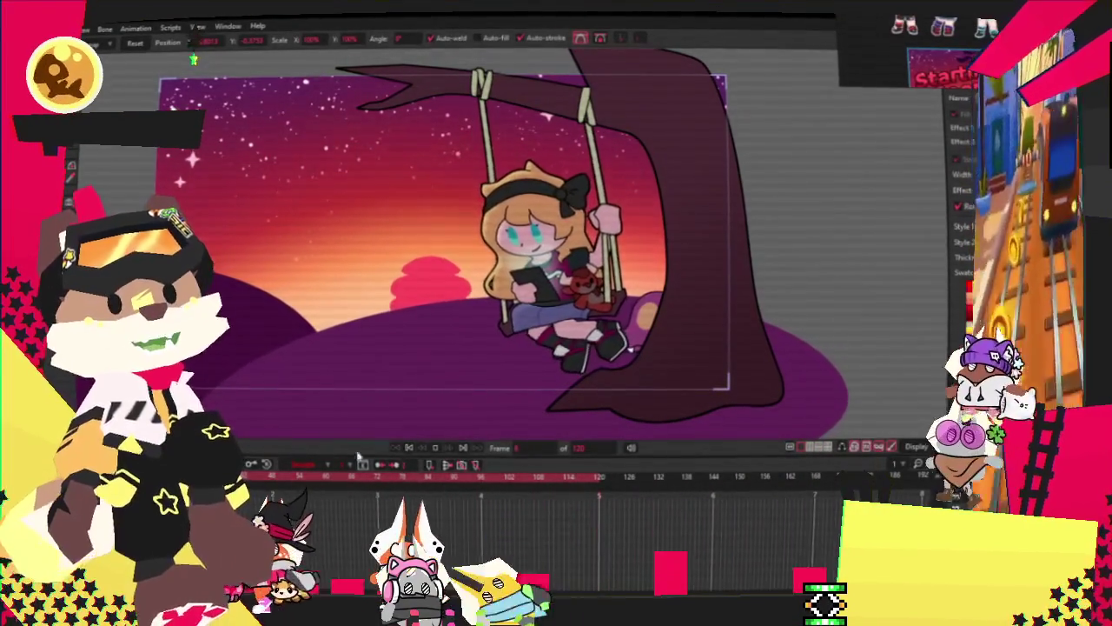
pyautogui.hotkey('alt', 'f')
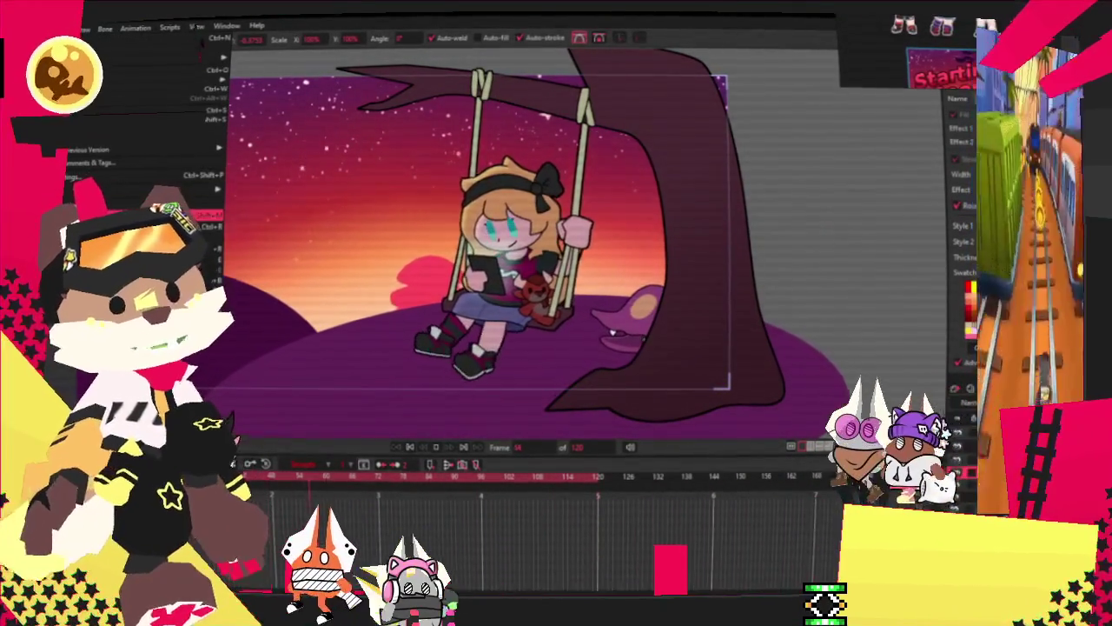
pyautogui.press('Escape')
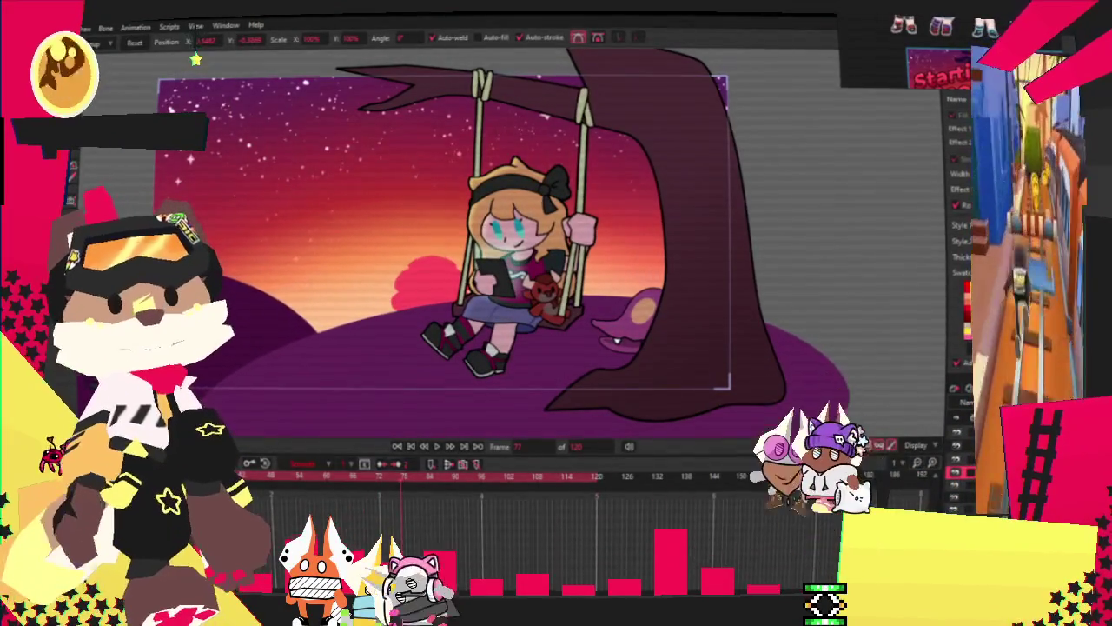
pyautogui.hotkey('ctrl', 'r')
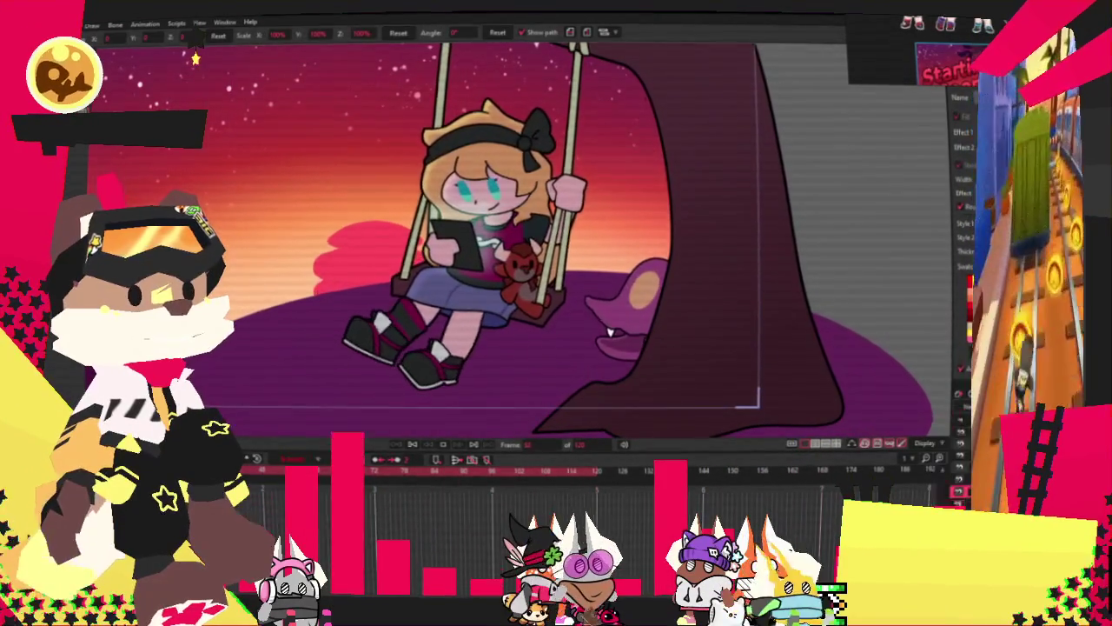
pyautogui.doubleClick(960, 260)
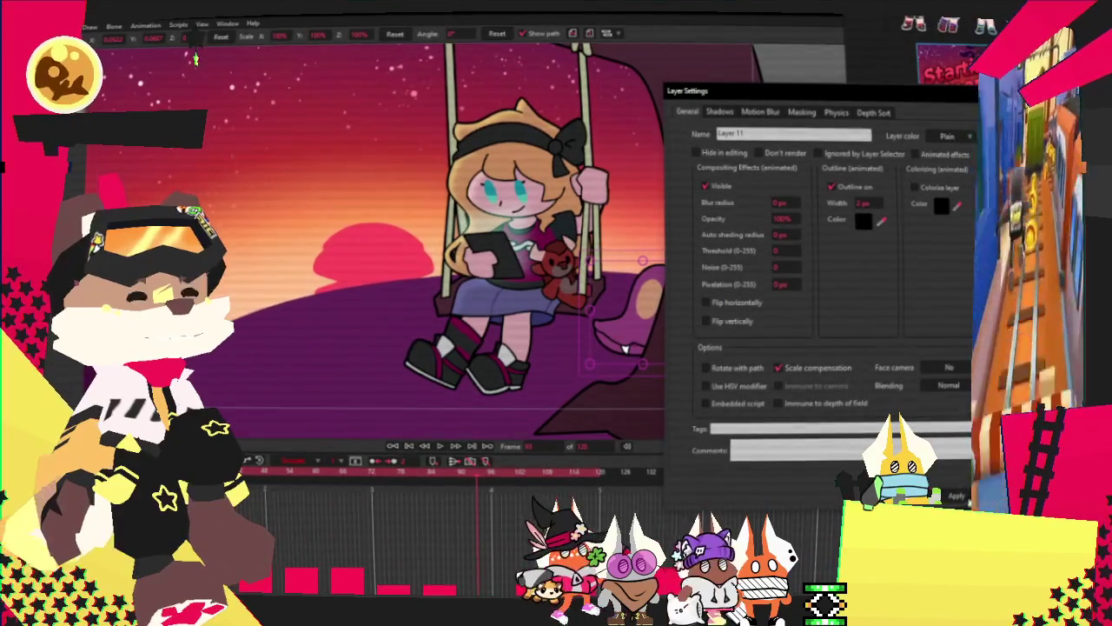
pyautogui.click(956, 496)
pyautogui.click(440, 446)
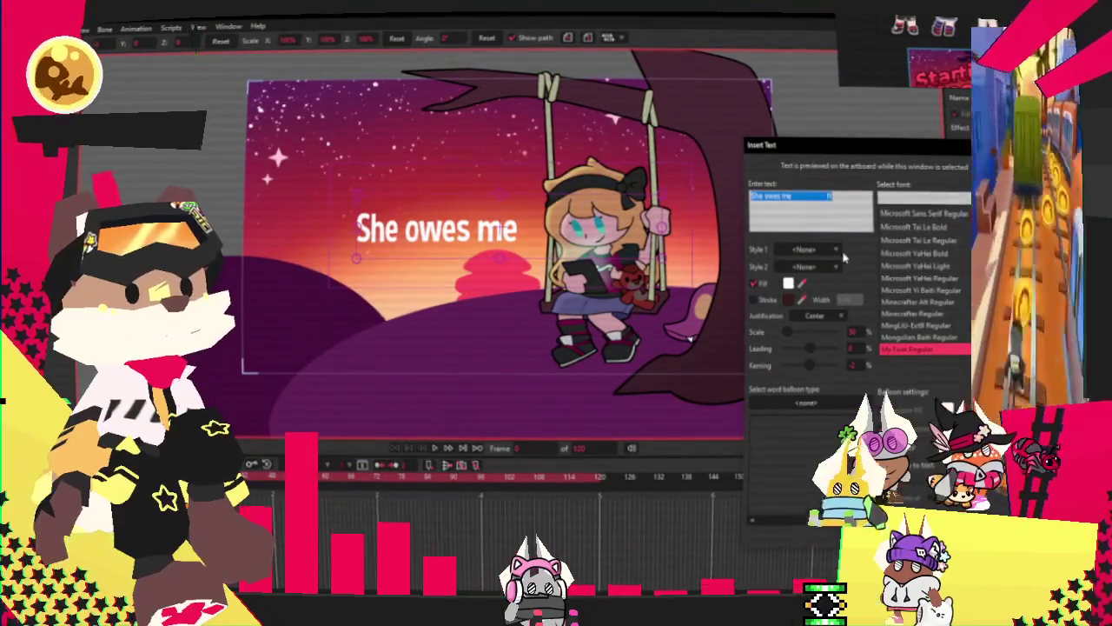
# Step: Replace the placeholder text with two lines: 'Starting' and 'Soon'
pyautogui.press('BackSpace')
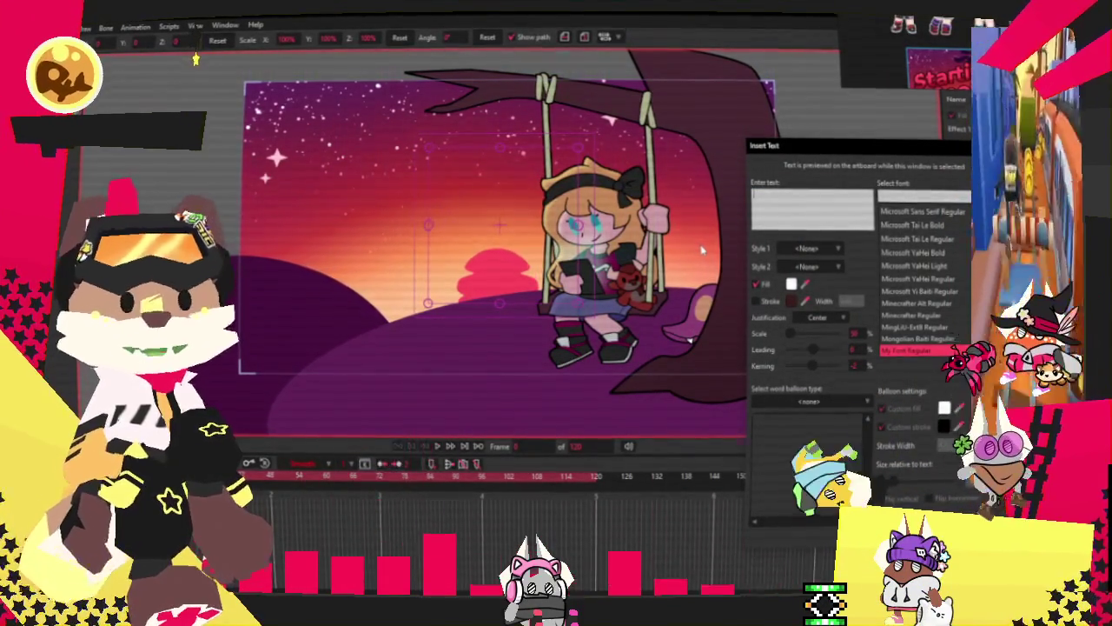
pyautogui.write('Starti')
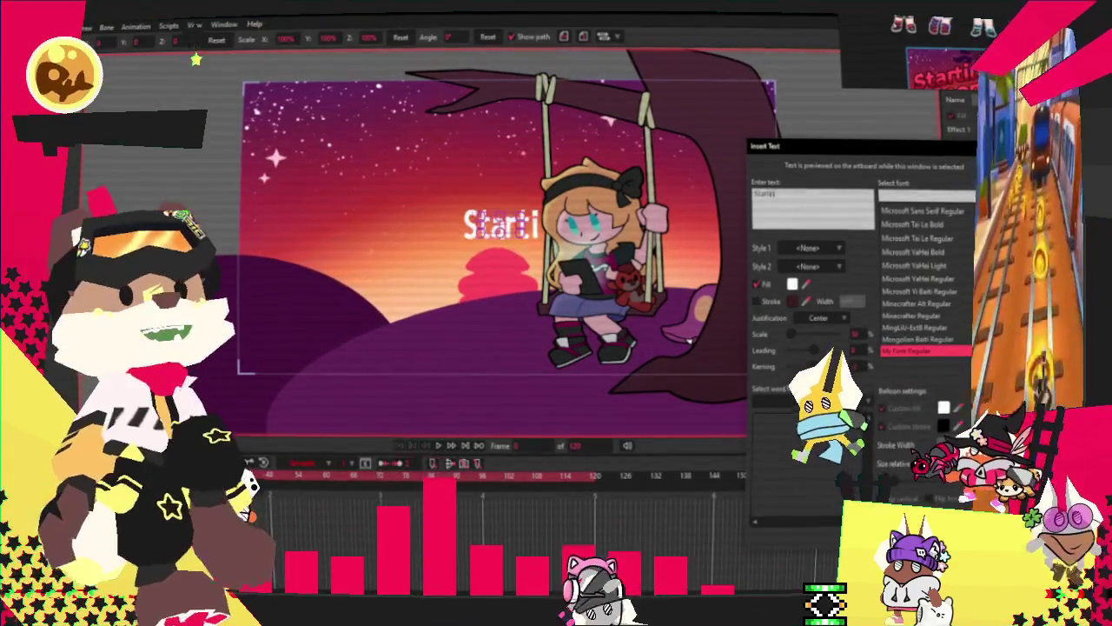
pyautogui.write('ng')
pyautogui.press('Return')
pyautogui.write('Soon')
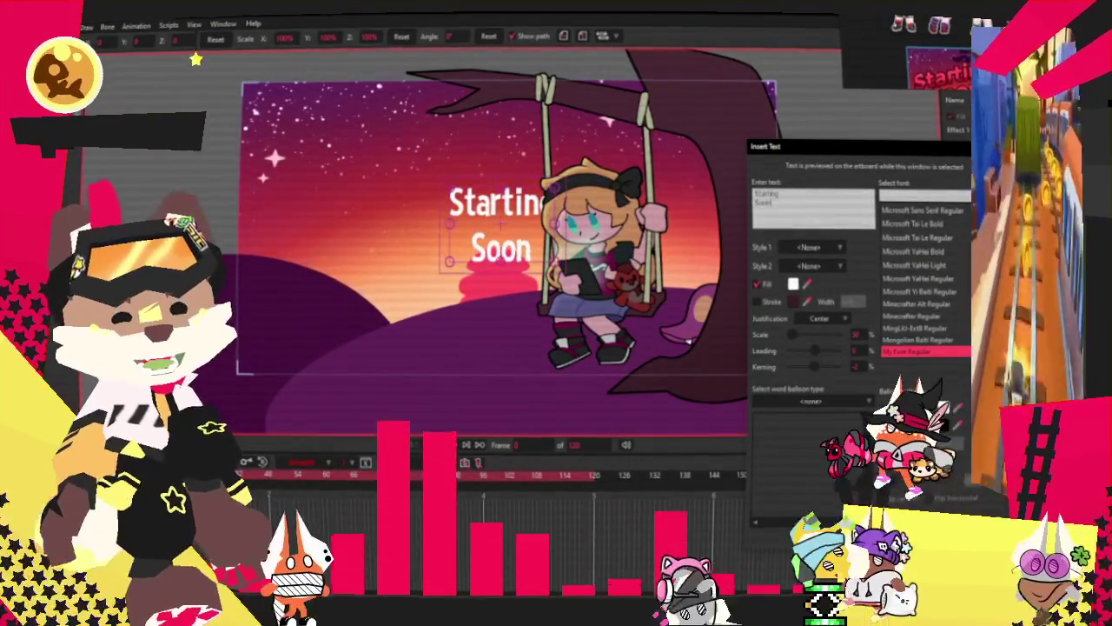
# Step: Set the title font to Hammersmith One Regular and insert the text into the sky
pyautogui.doubleClick(766, 193)
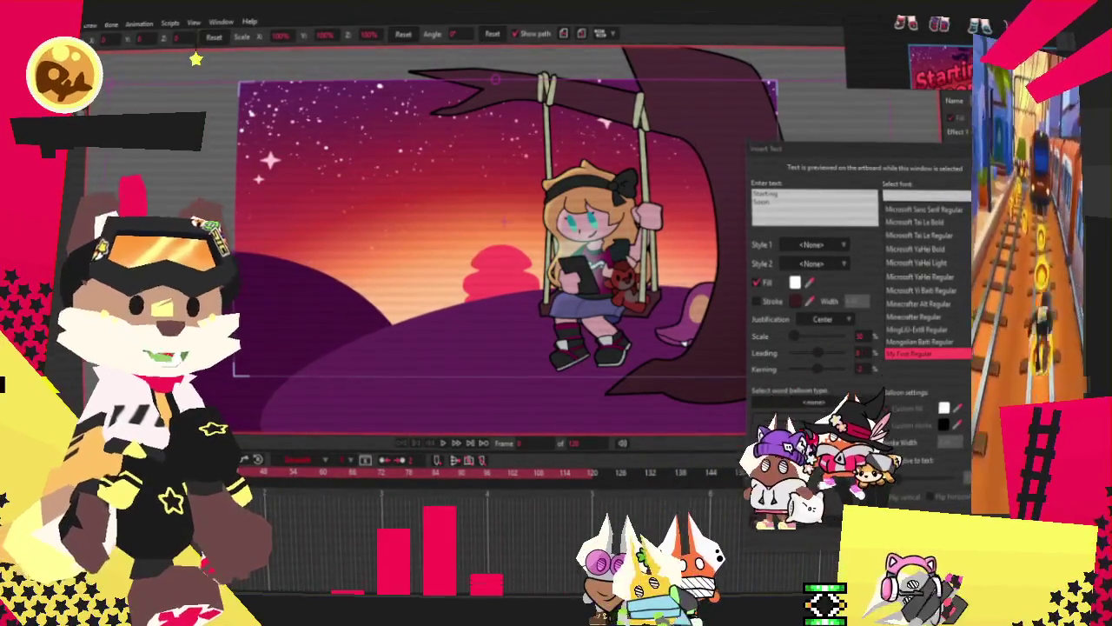
pyautogui.click(872, 233)
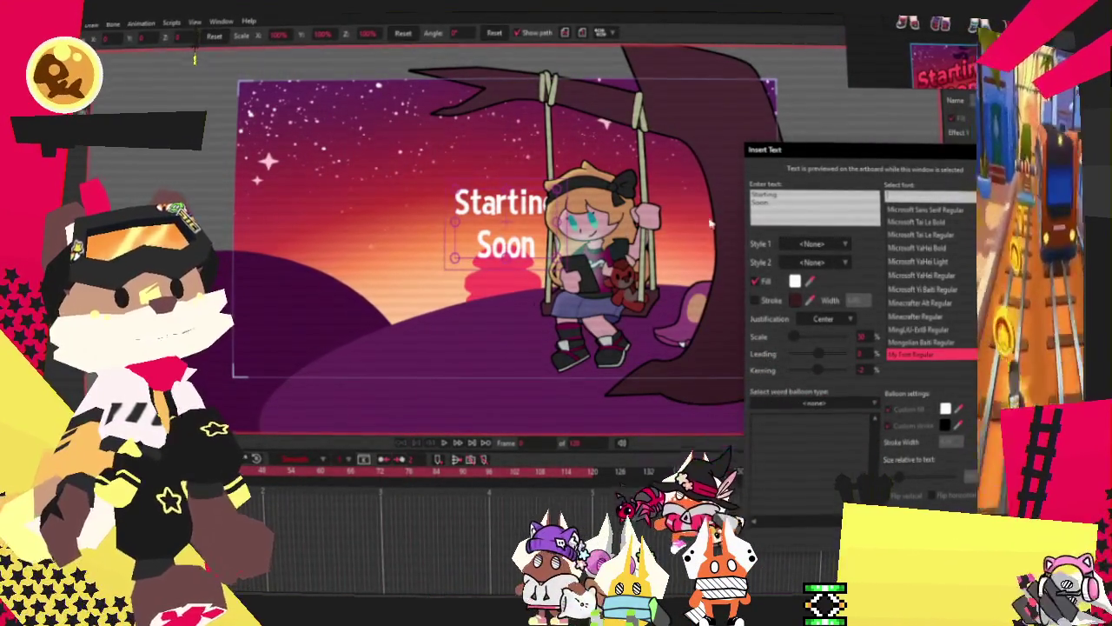
pyautogui.scroll(5, 943, 261)
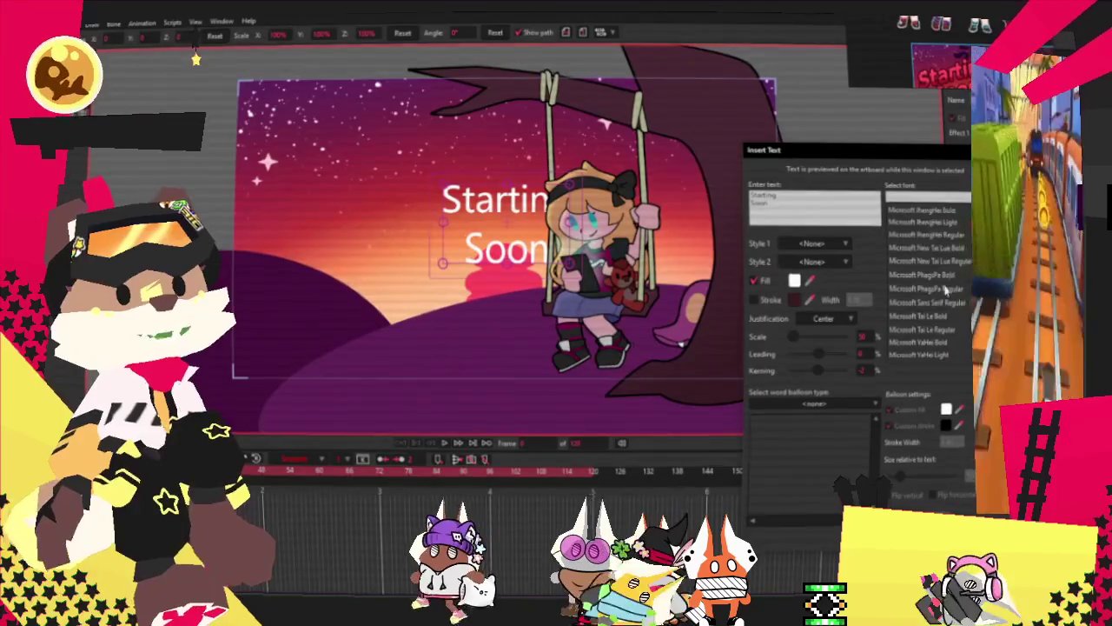
pyautogui.scroll(2, 942, 287)
pyautogui.scroll(2, 938, 285)
pyautogui.scroll(2, 930, 283)
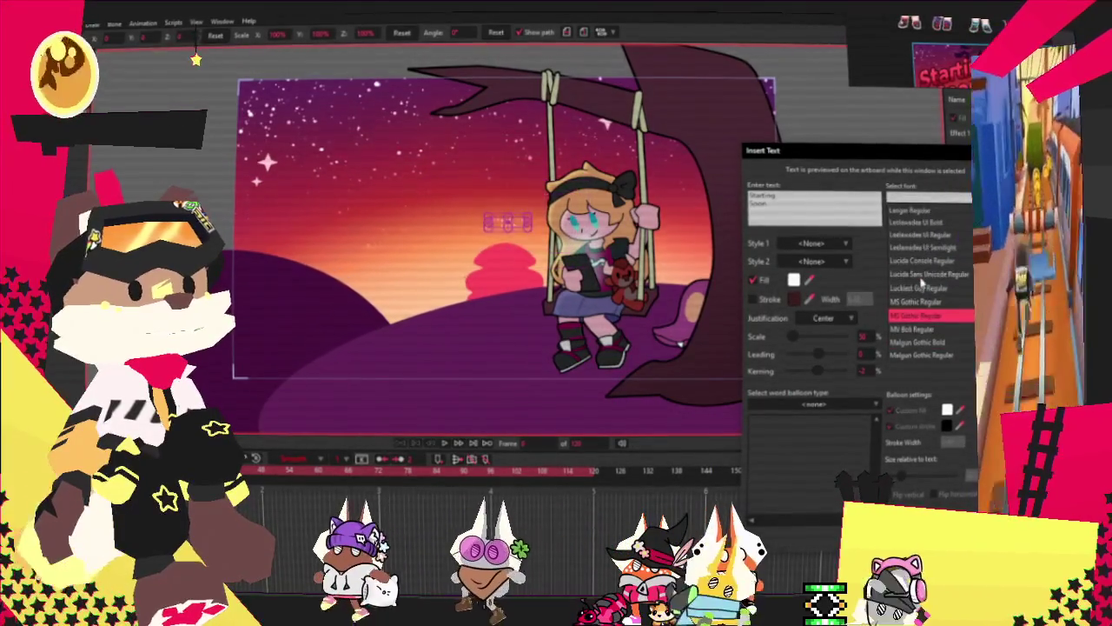
pyautogui.scroll(2, 921, 280)
pyautogui.scroll(2, 922, 281)
pyautogui.scroll(2, 930, 291)
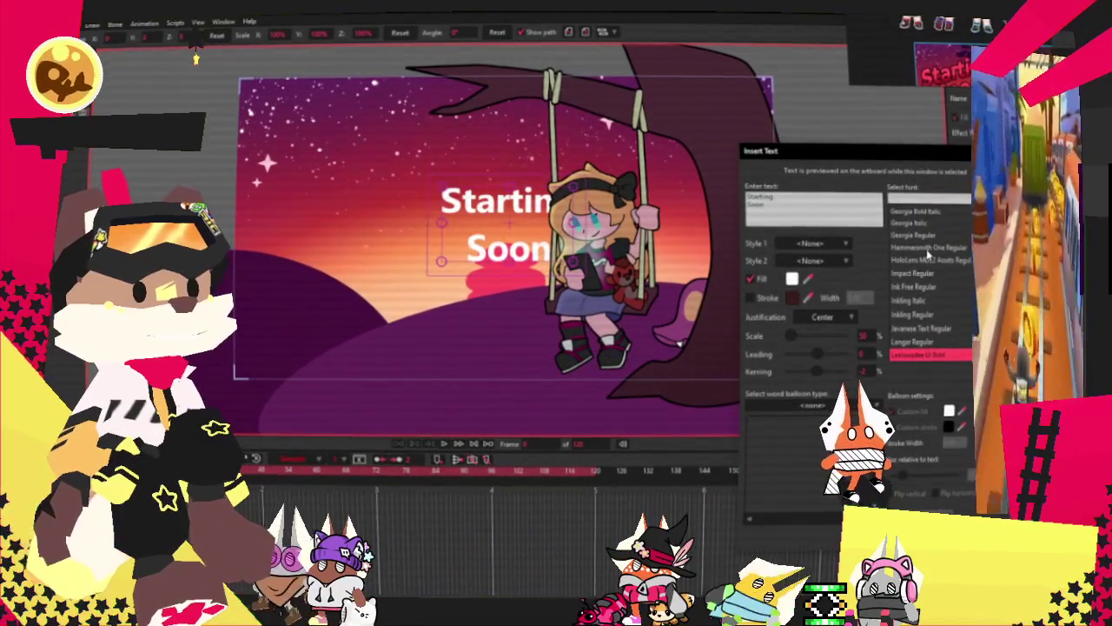
pyautogui.click(926, 248)
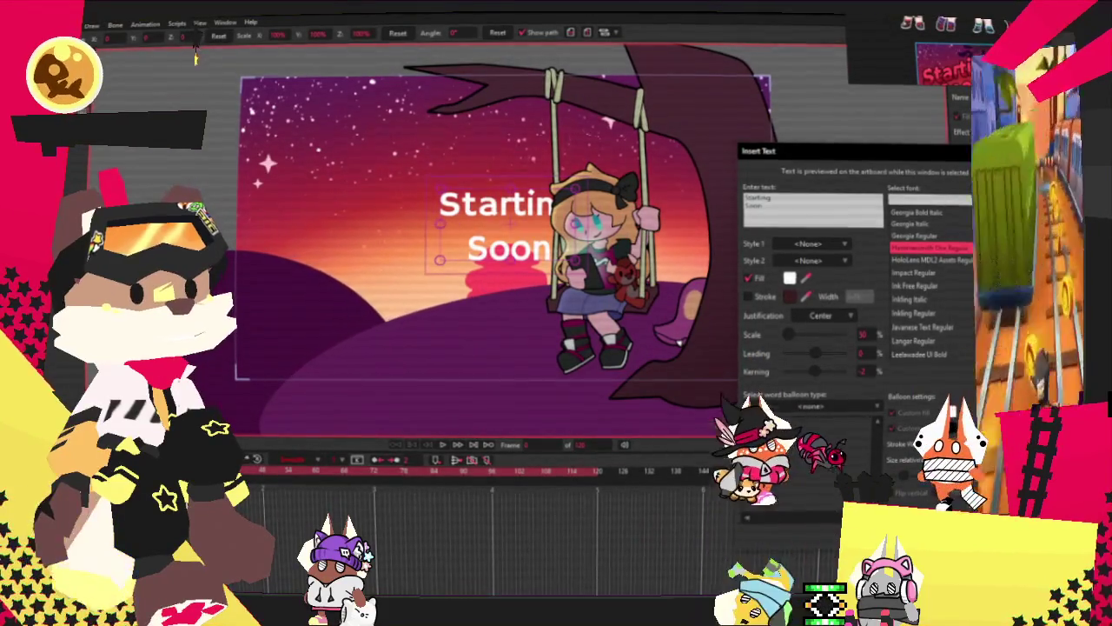
pyautogui.press('Return')
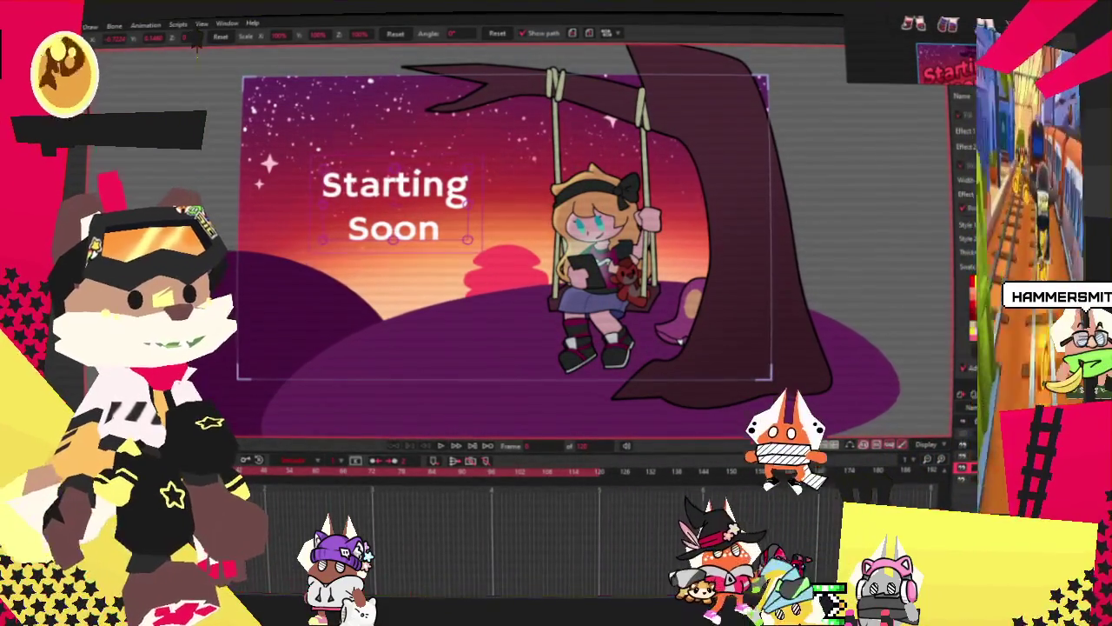
pyautogui.doubleClick(829, 289)
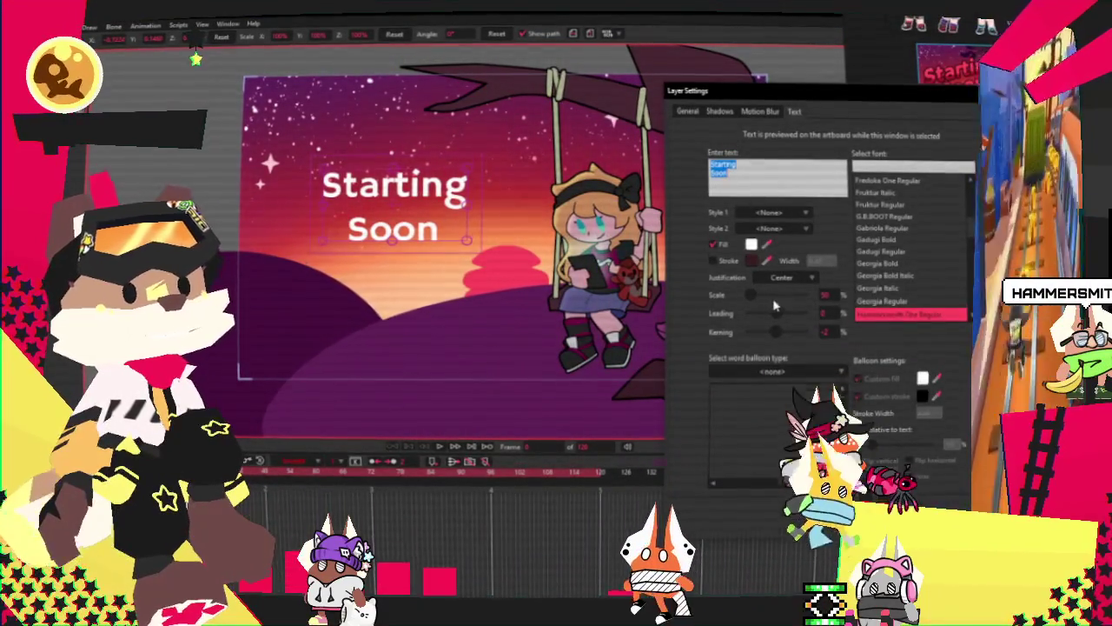
# Step: Adjust the title's line spacing, turn on a letter outline stroke, and raise its scale slightly
pyautogui.moveTo(775, 312); pyautogui.dragTo(764, 313)
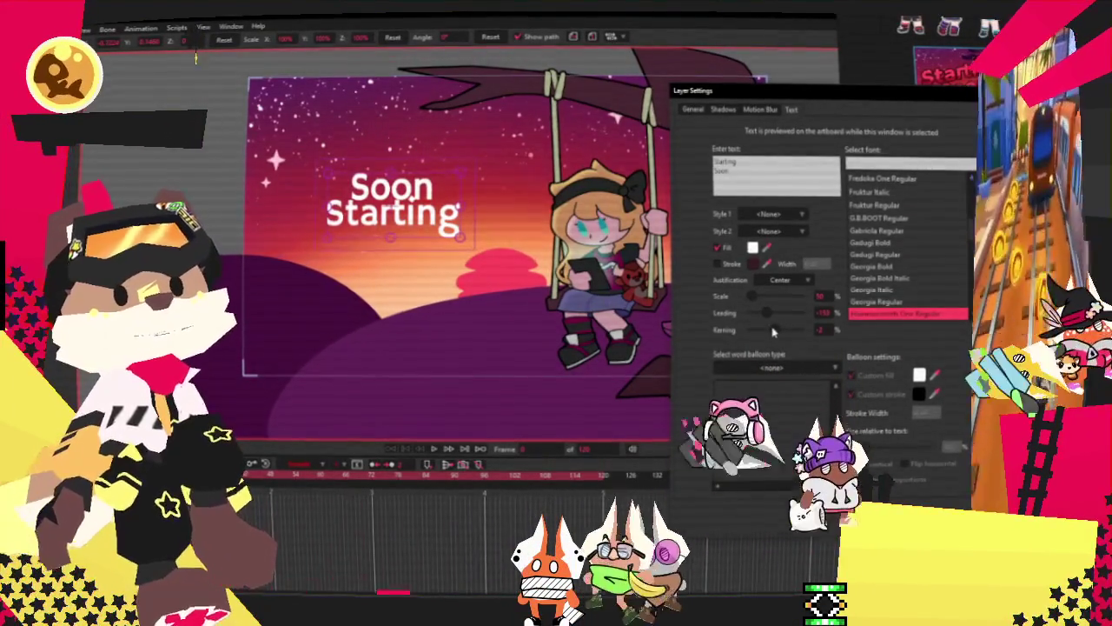
pyautogui.click(776, 174)
pyautogui.hotkey('ctrl', 'a')
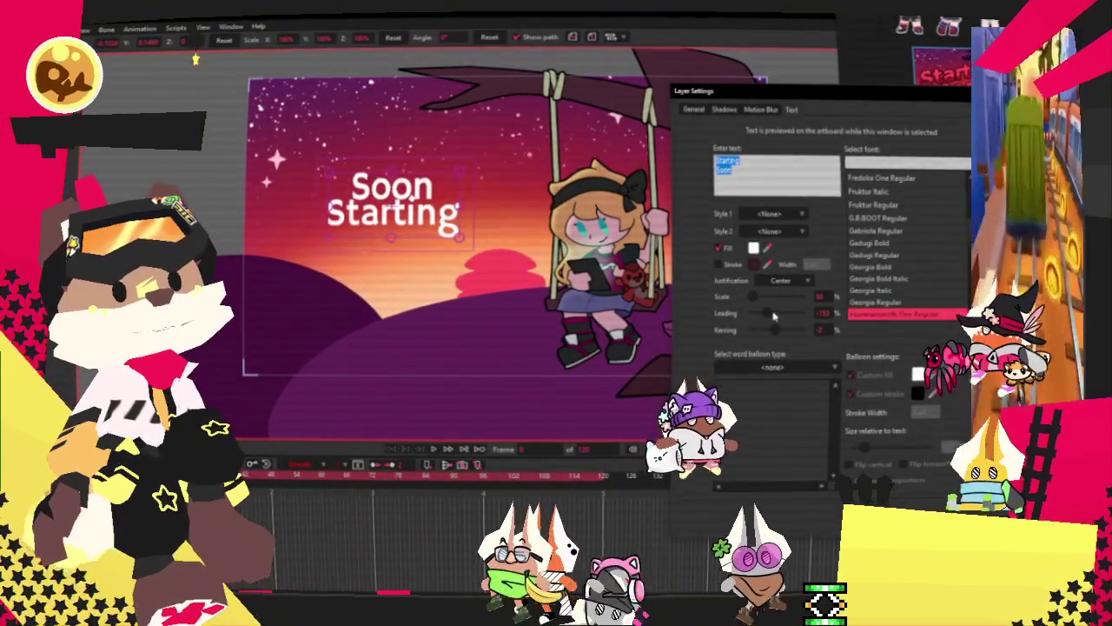
pyautogui.moveTo(765, 312); pyautogui.dragTo(776, 313)
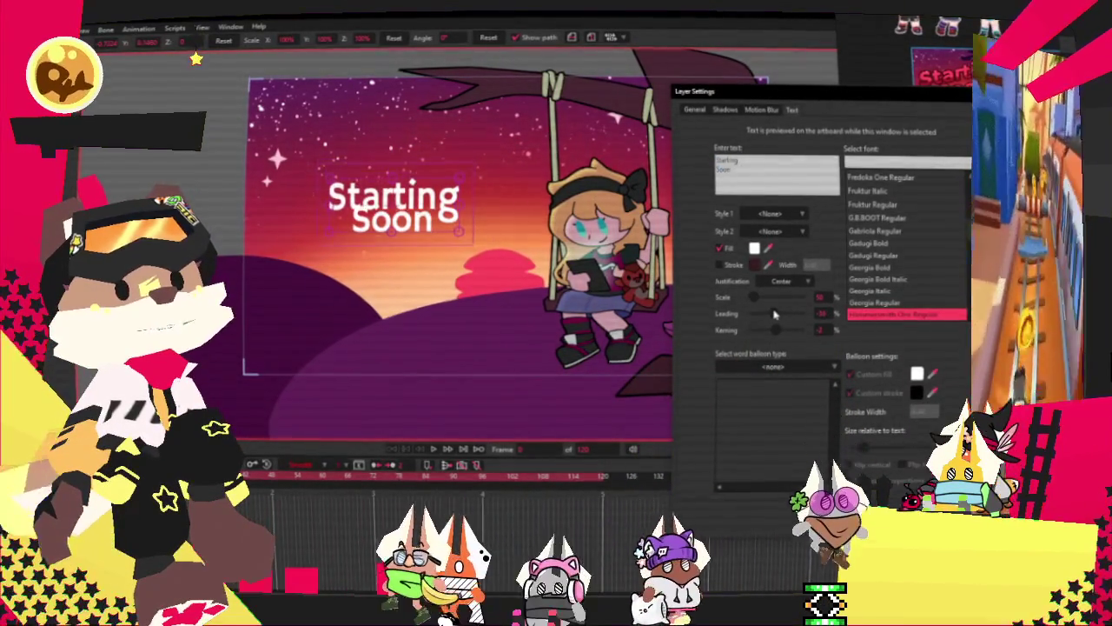
pyautogui.scroll(-4, 776, 314)
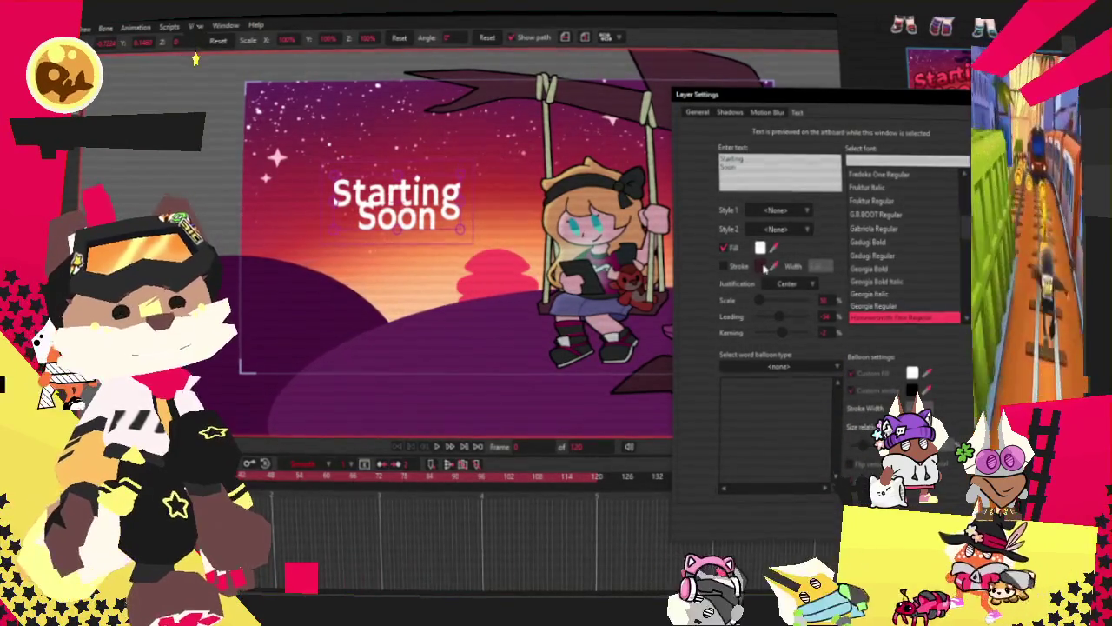
pyautogui.click(723, 266)
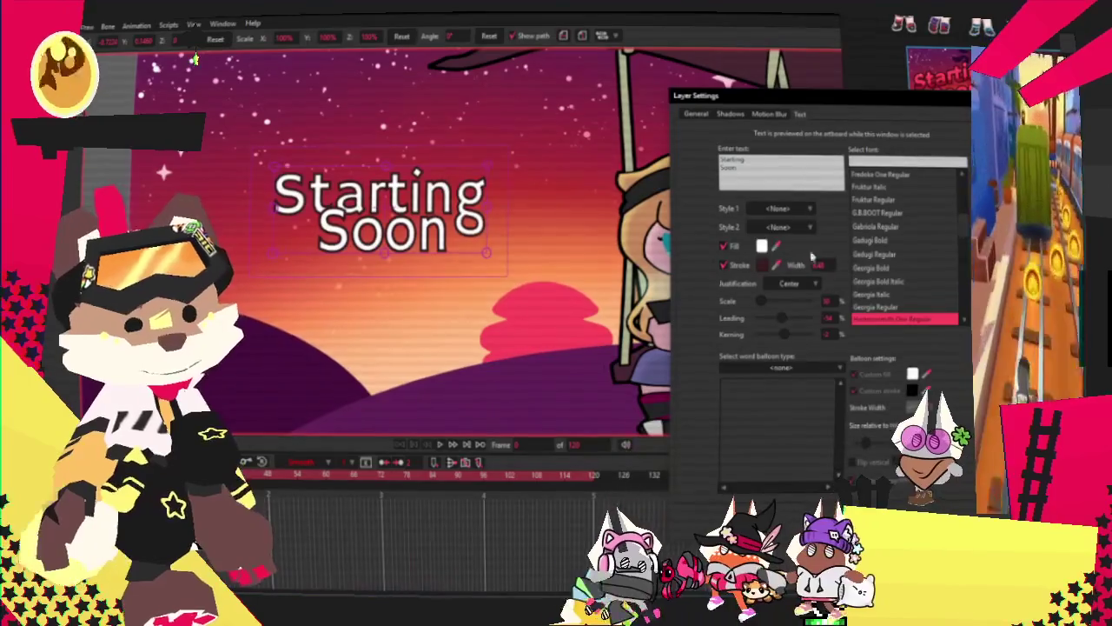
pyautogui.moveTo(763, 303); pyautogui.dragTo(785, 319)
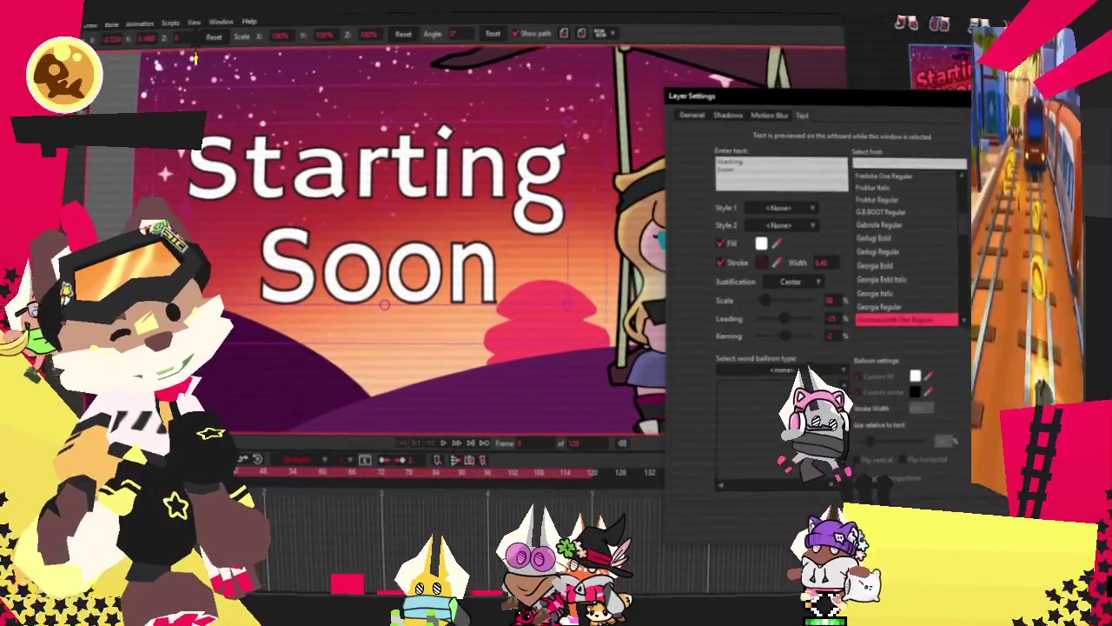
# Step: Thin the title's outline, close Layer Settings, then reopen the title's text settings
pyautogui.press('Return')
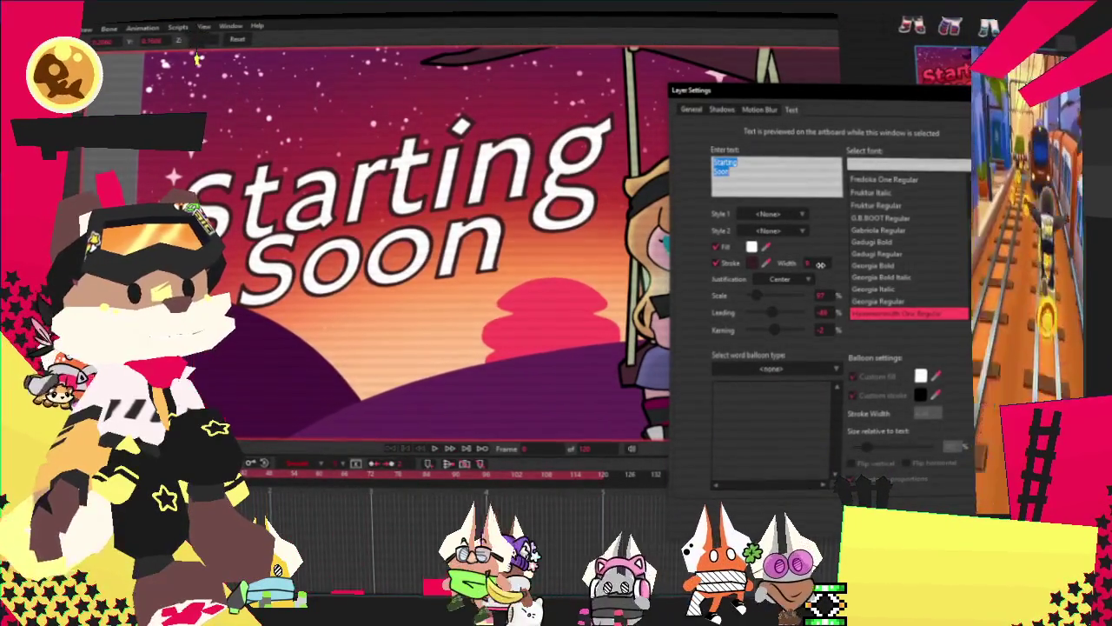
pyautogui.moveTo(820, 263); pyautogui.dragTo(800, 262)
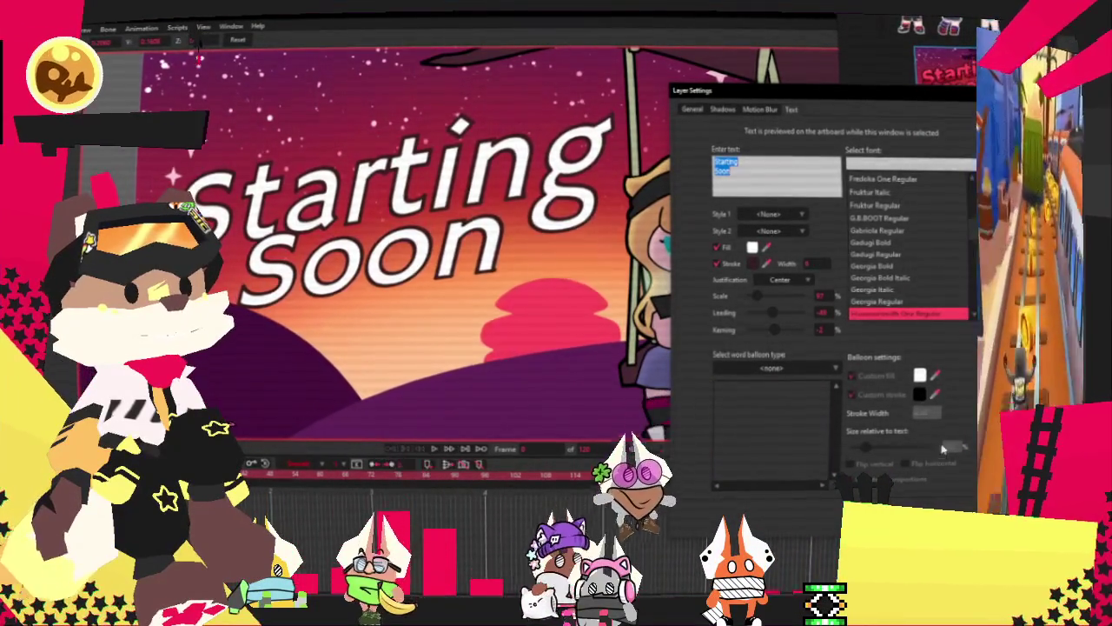
pyautogui.press('Return')
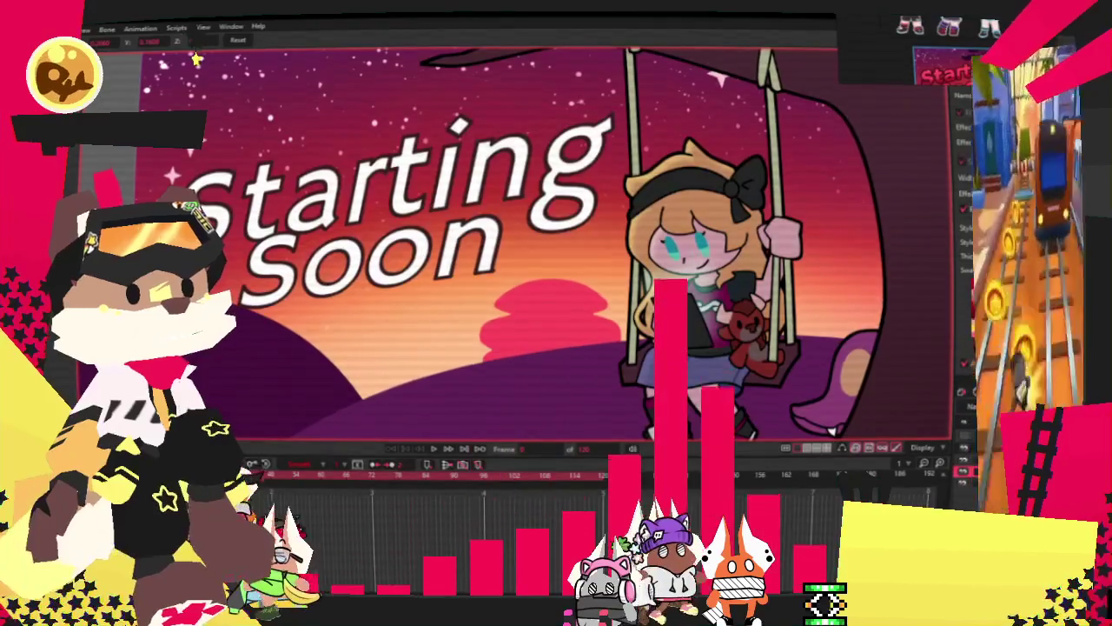
pyautogui.scroll(-2, 466, 237)
pyautogui.scroll(1, 466, 237)
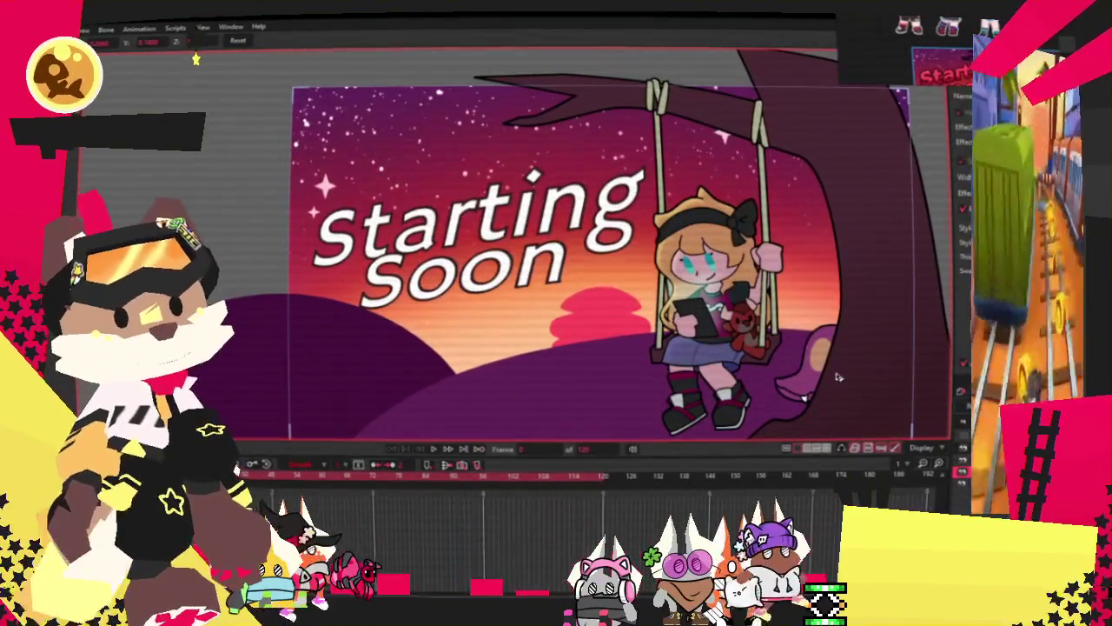
pyautogui.doubleClick(960, 112)
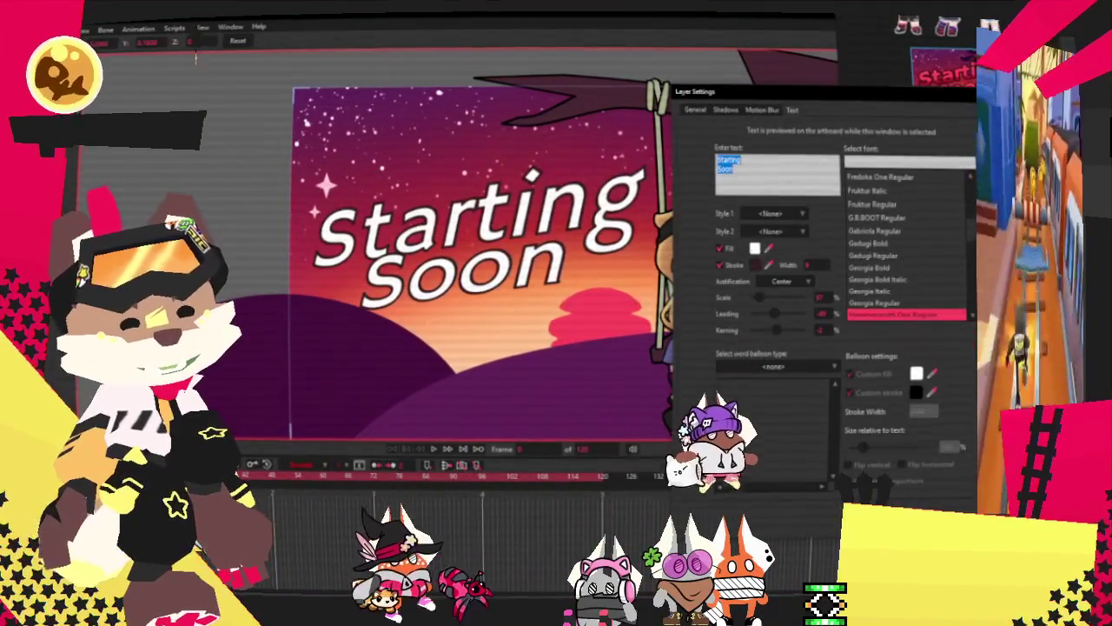
# Step: Close the text settings and scale the tilted title down slightly with a corner drag
pyautogui.press('Return')
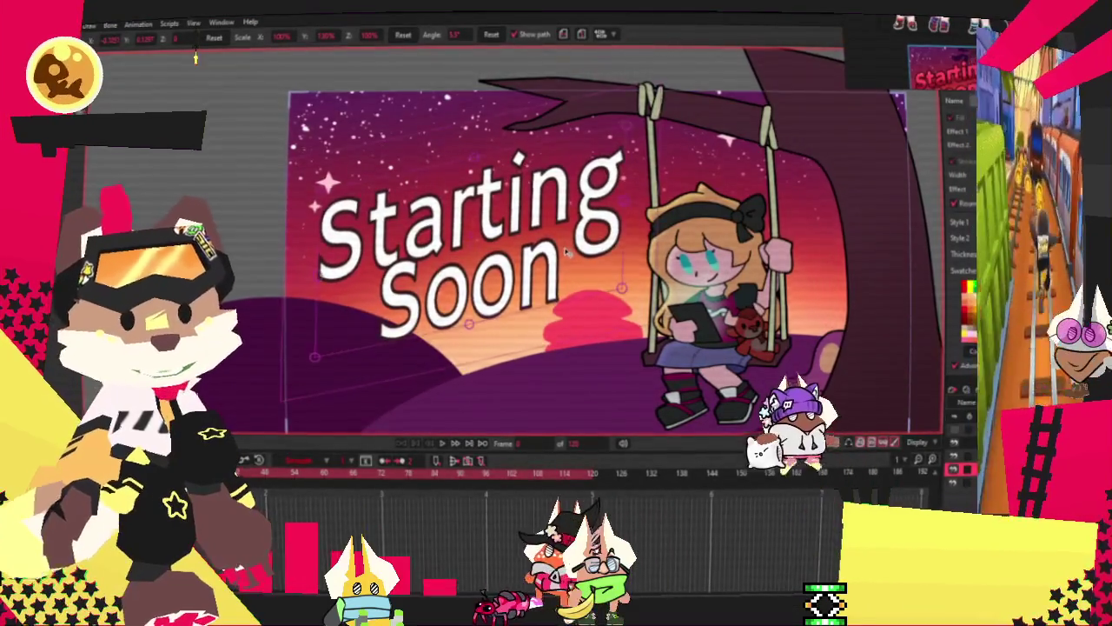
pyautogui.moveTo(566, 250); pyautogui.dragTo(505, 327)
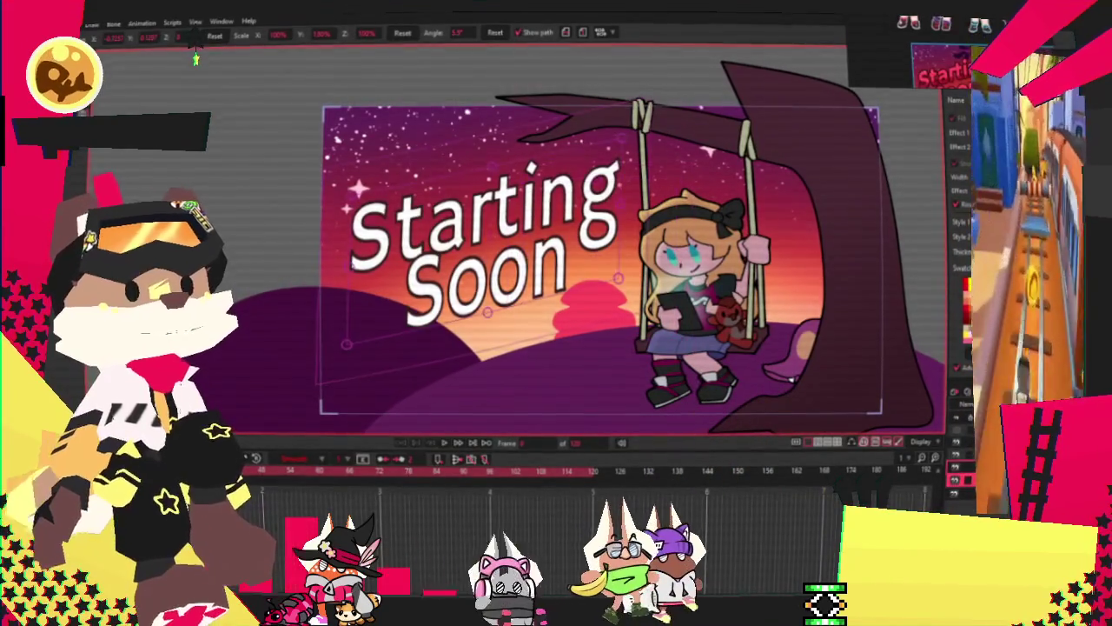
# Step: Turn off the title layer's Outline effect, leaving Colorize off so the title stays white
pyautogui.doubleClick(886, 247)
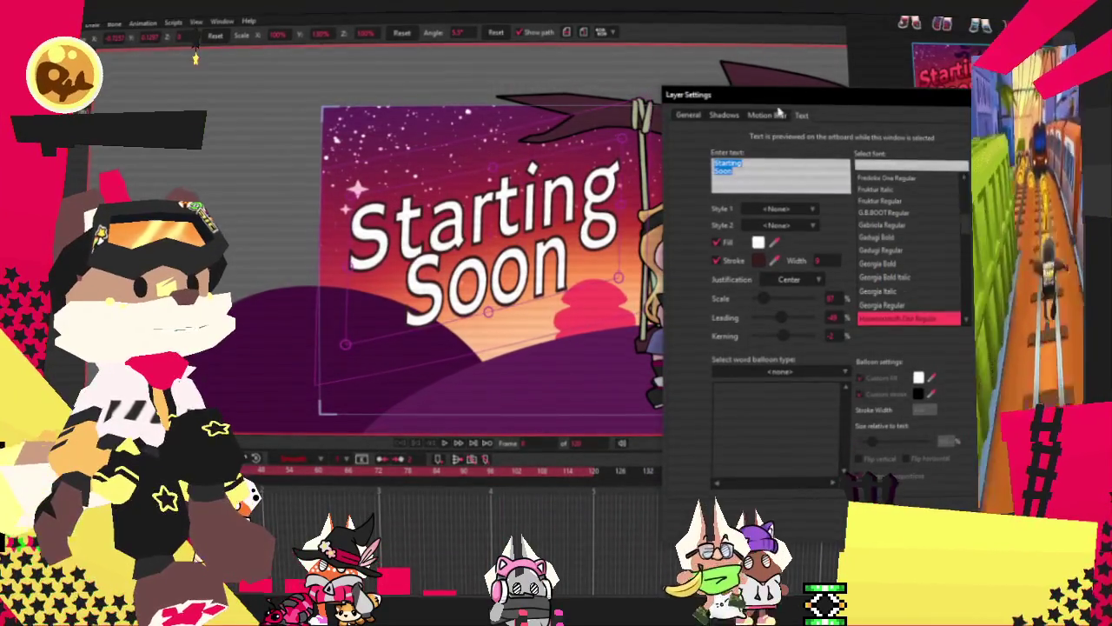
pyautogui.click(700, 114)
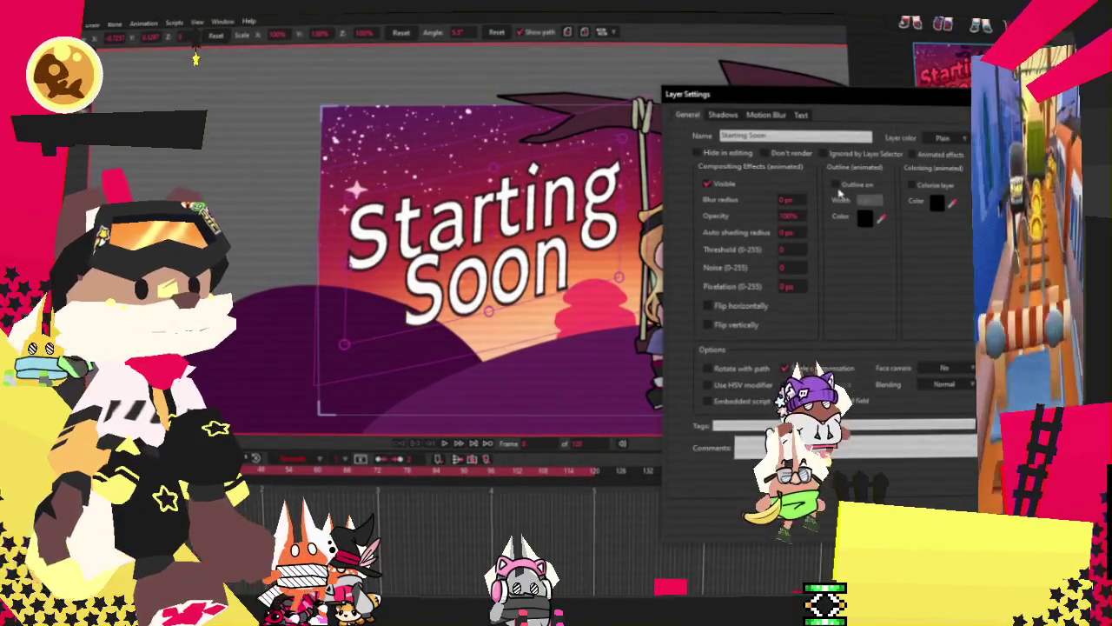
pyautogui.click(836, 184)
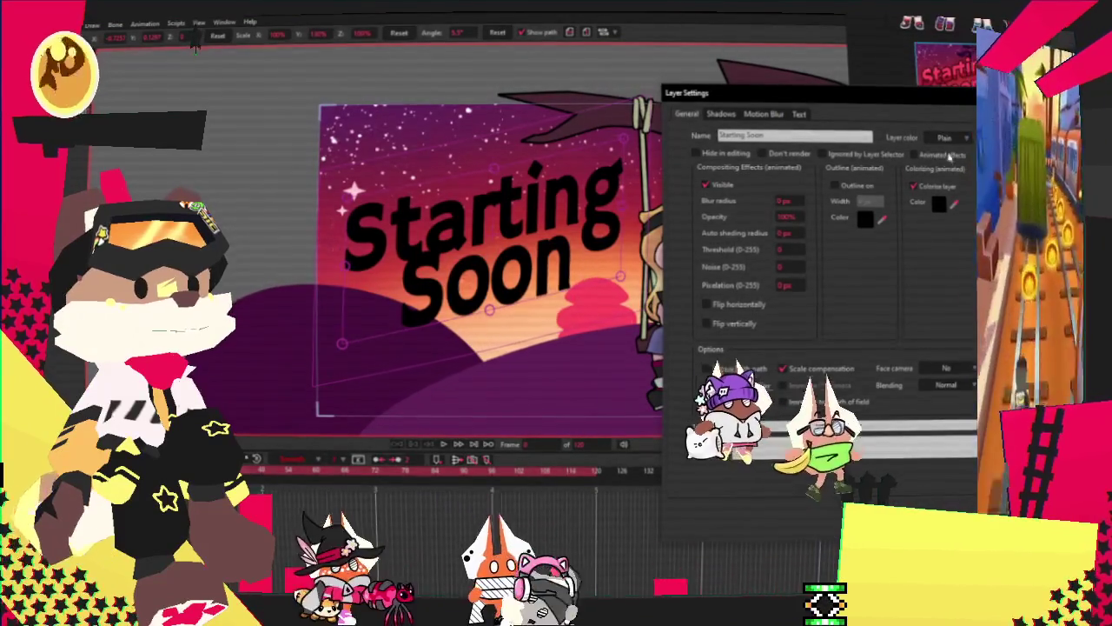
pyautogui.click(913, 187)
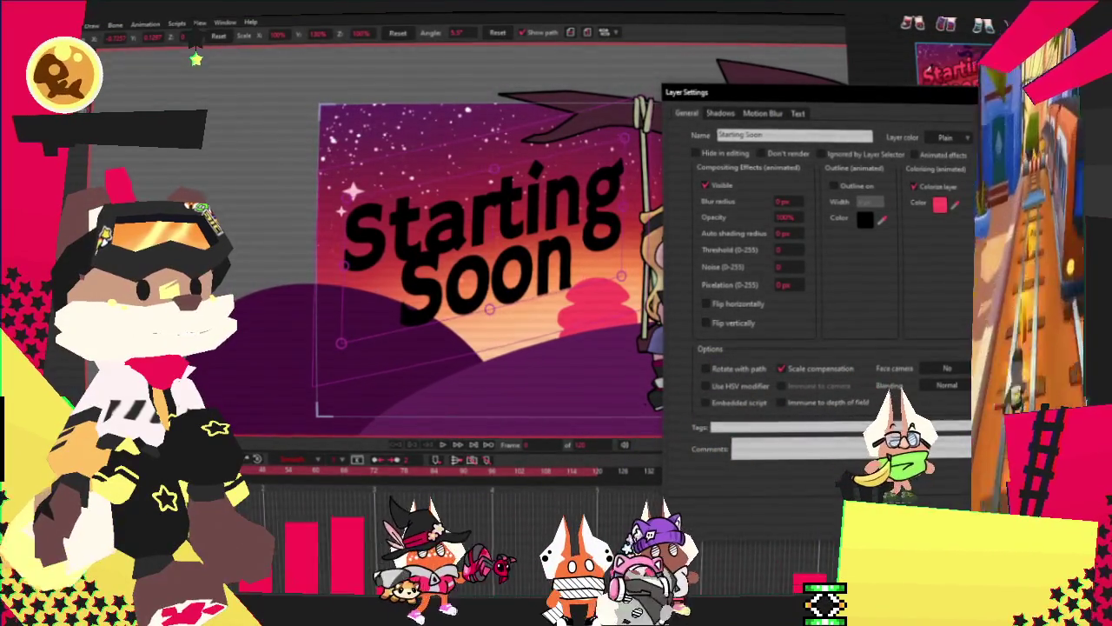
pyautogui.click(913, 187)
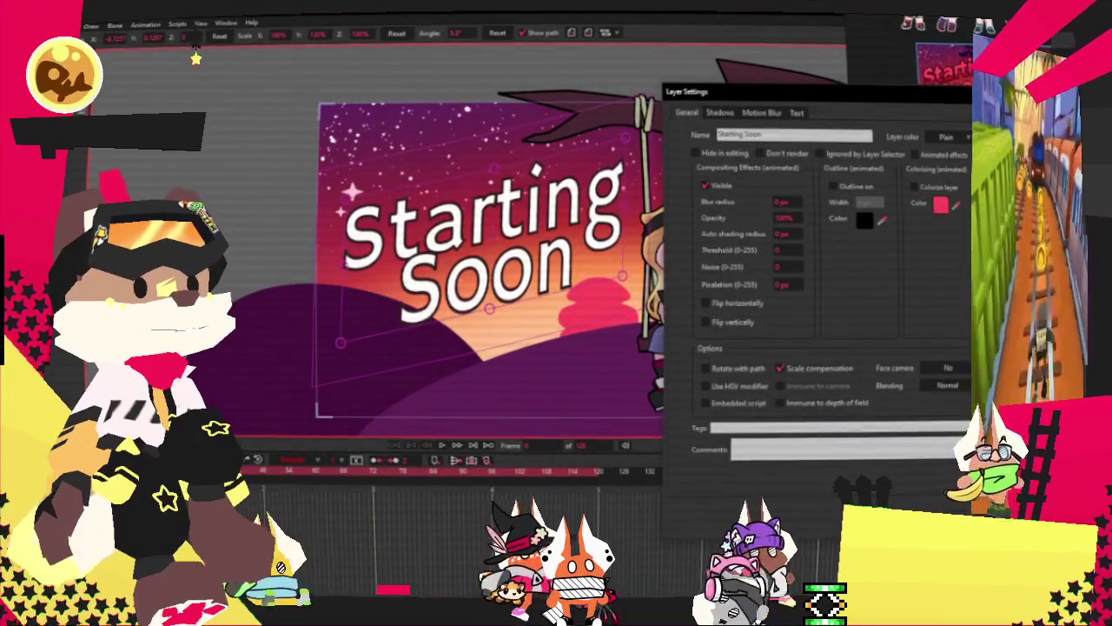
pyautogui.press('Return')
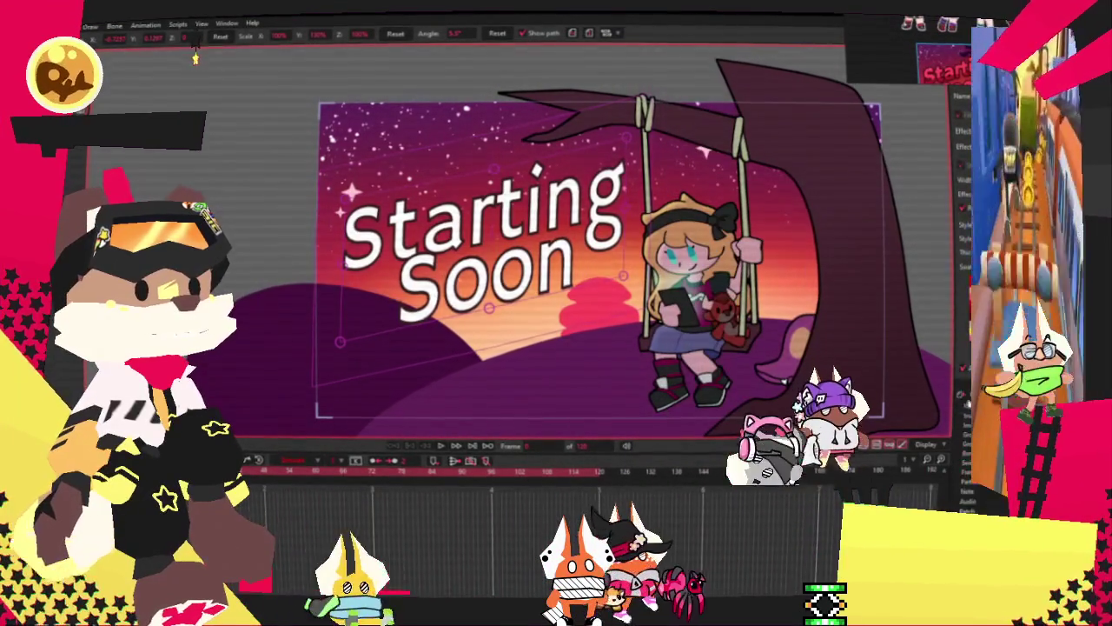
# Step: Draw a rectangle covering the frame and set the layer's Masking to Hide all
pyautogui.press('g')
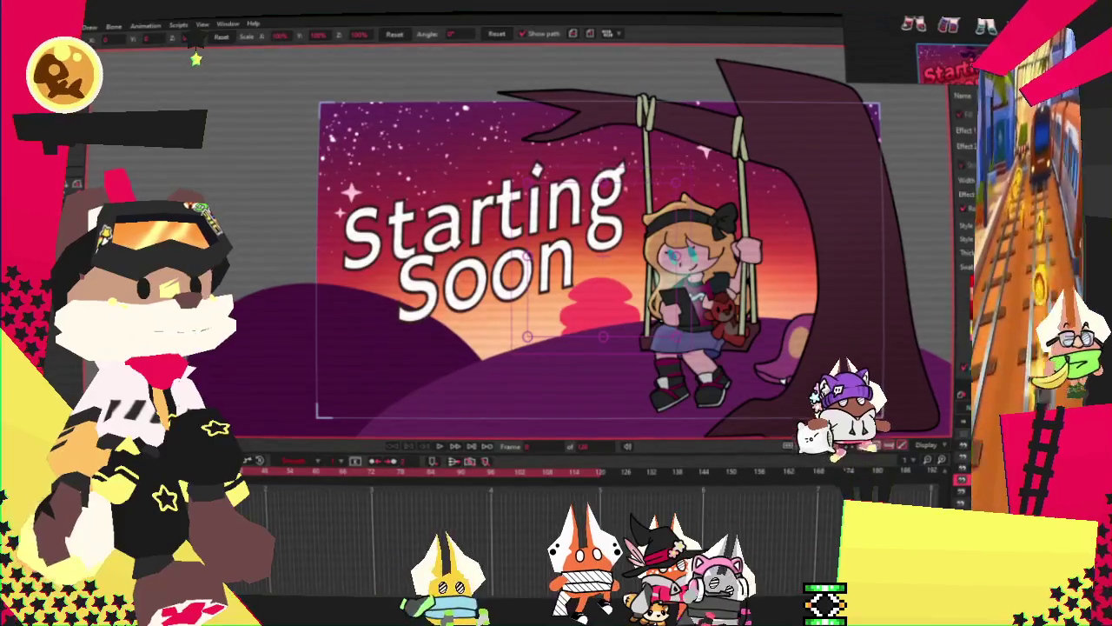
pyautogui.moveTo(283, 103); pyautogui.dragTo(720, 388)
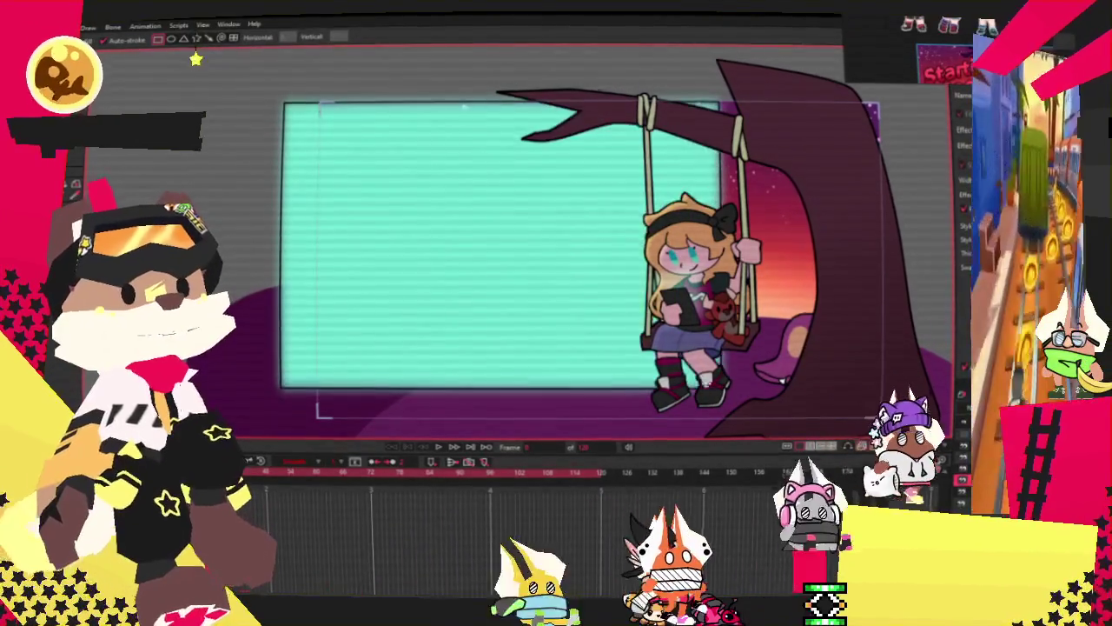
pyautogui.hotkey('ctrl', 'z')
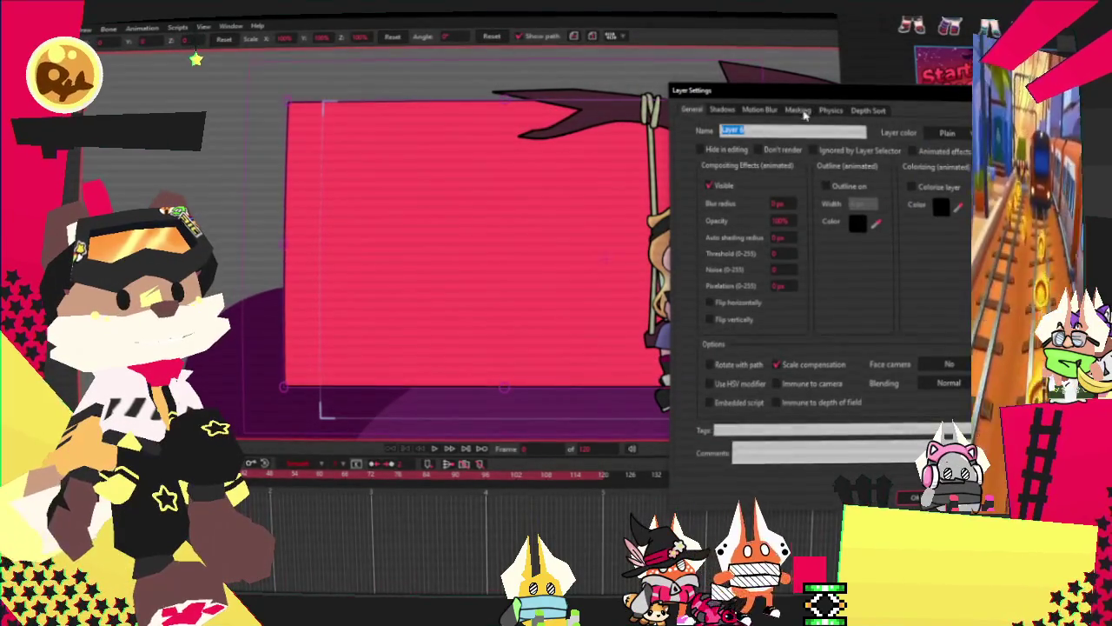
pyautogui.click(798, 110)
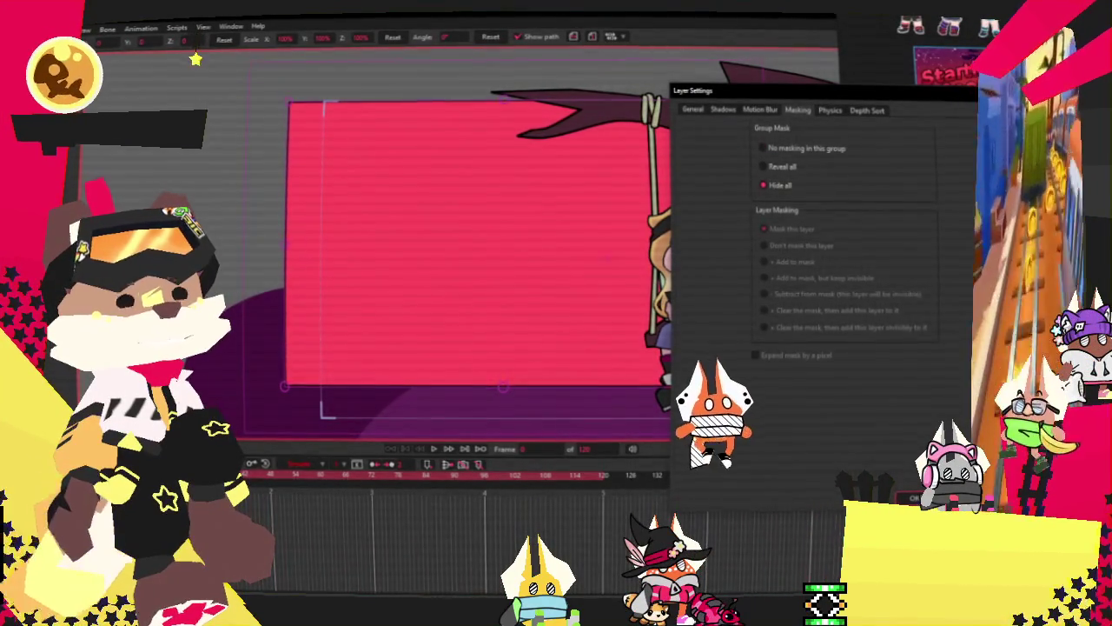
pyautogui.press('Return')
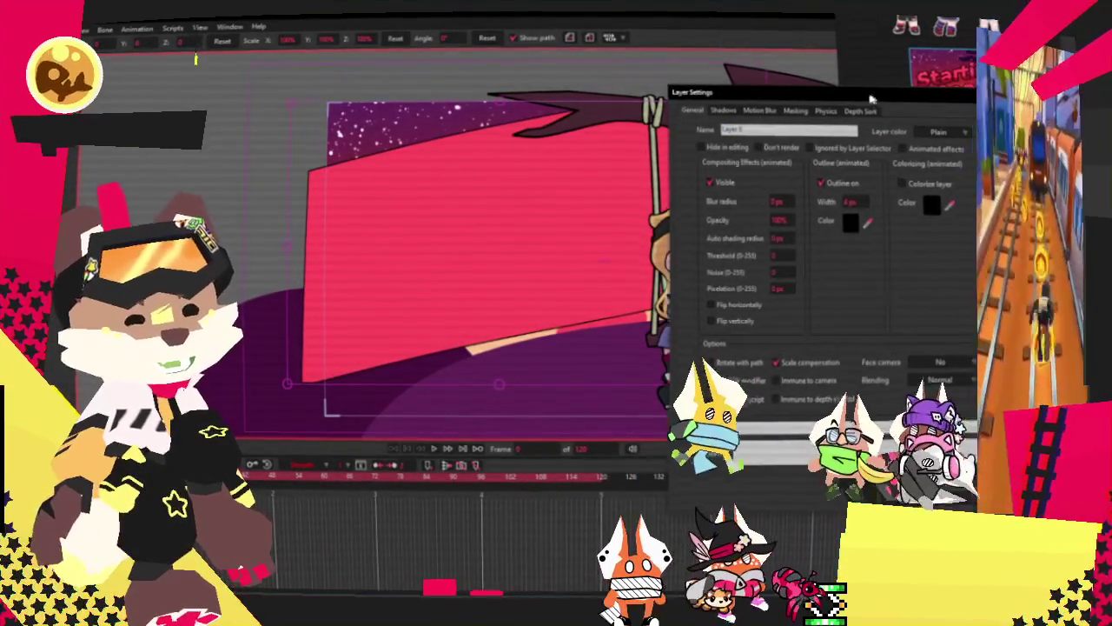
# Step: Thicken the banner layer's outline to about 10 px
pyautogui.moveTo(876, 99); pyautogui.dragTo(732, 91)
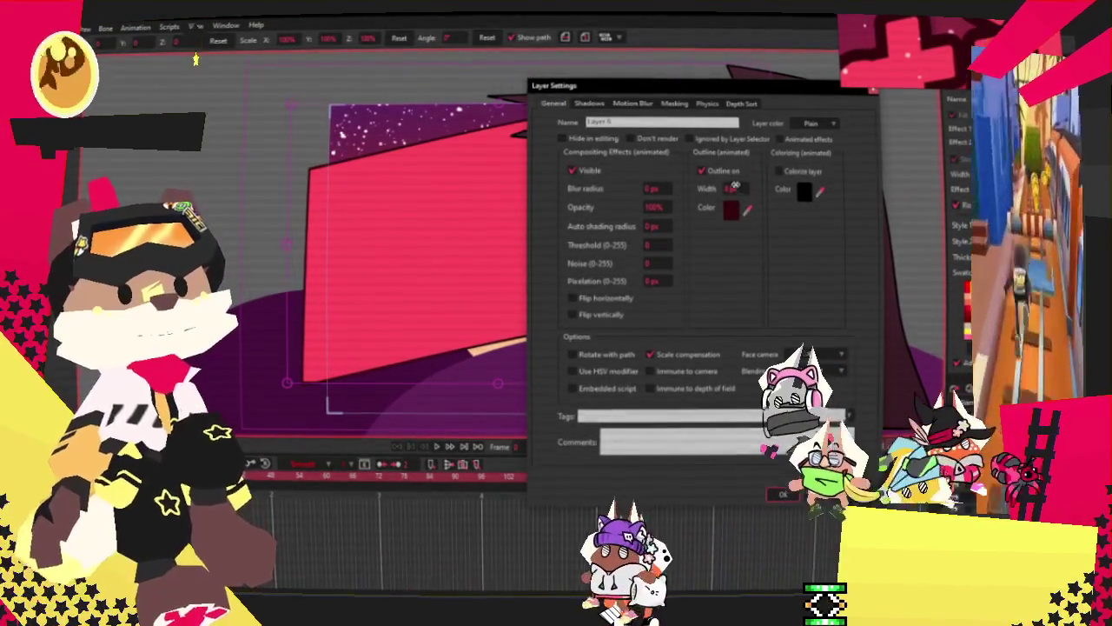
pyautogui.moveTo(733, 186); pyautogui.dragTo(746, 187)
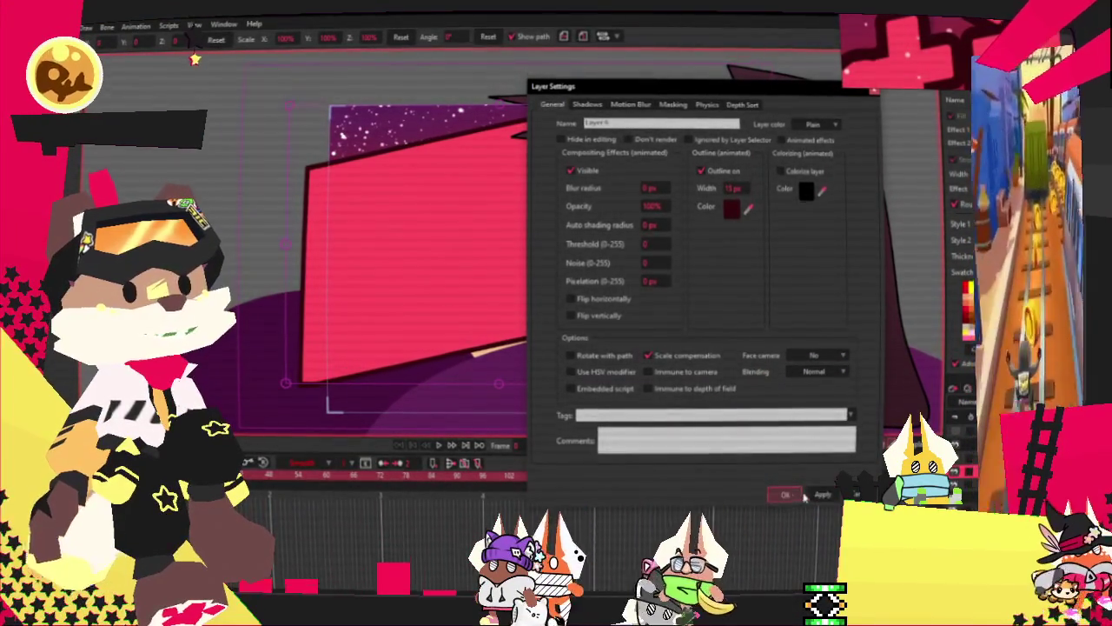
pyautogui.click(797, 496)
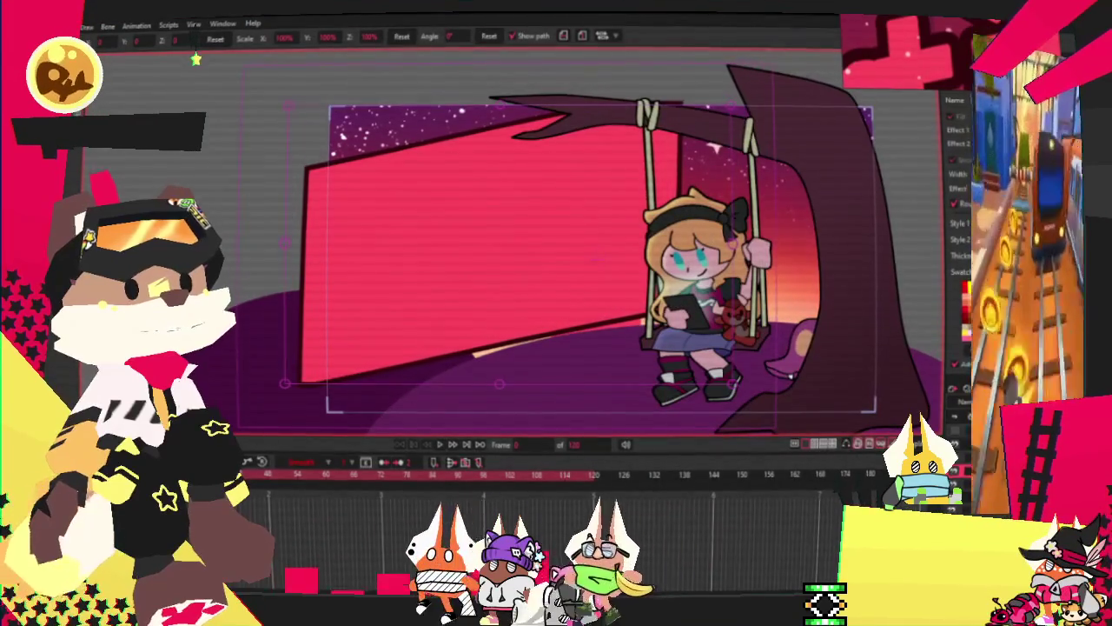
pyautogui.click(69, 25)
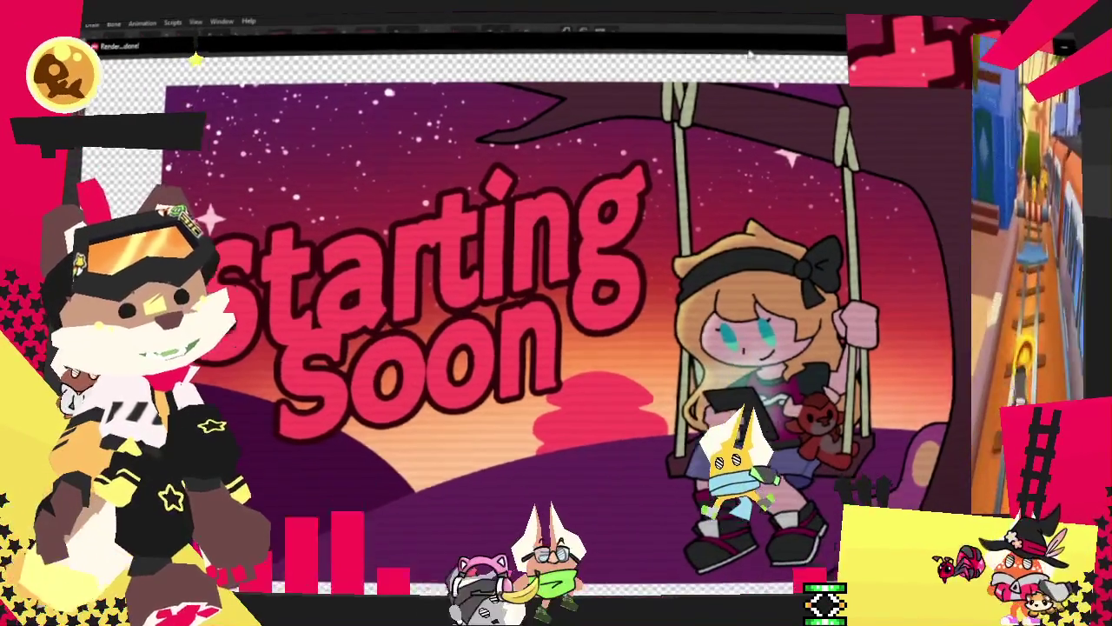
# Step: Close the render preview and the text settings, then set the banner outline to 12 px
pyautogui.press('Escape')
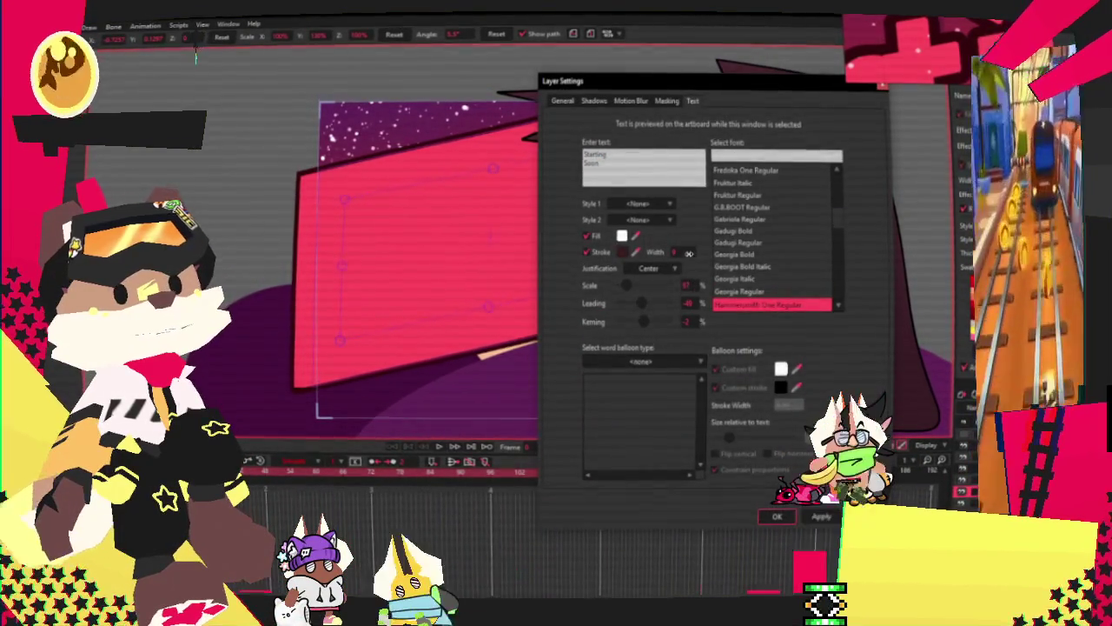
pyautogui.click(777, 516)
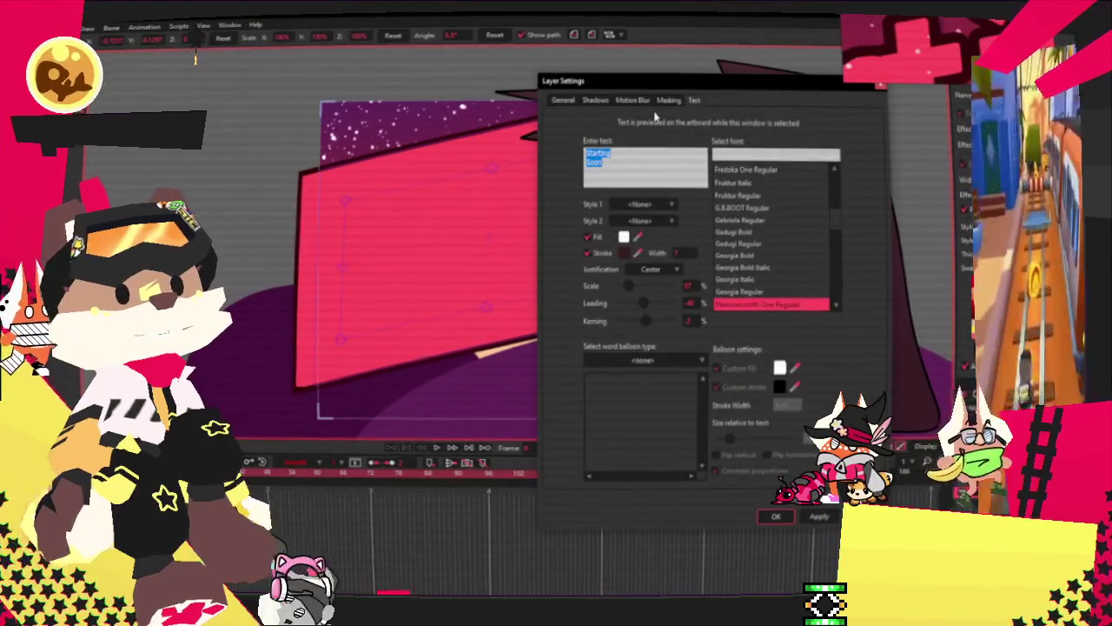
pyautogui.press('Return')
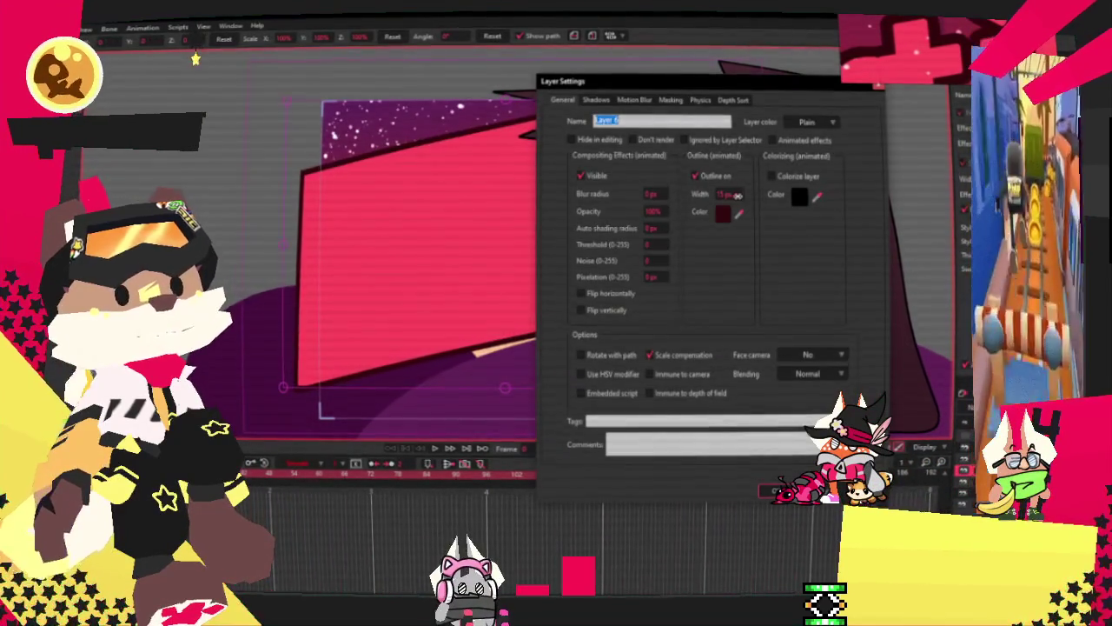
pyautogui.click(787, 494)
pyautogui.hotkey('alt', 'f')
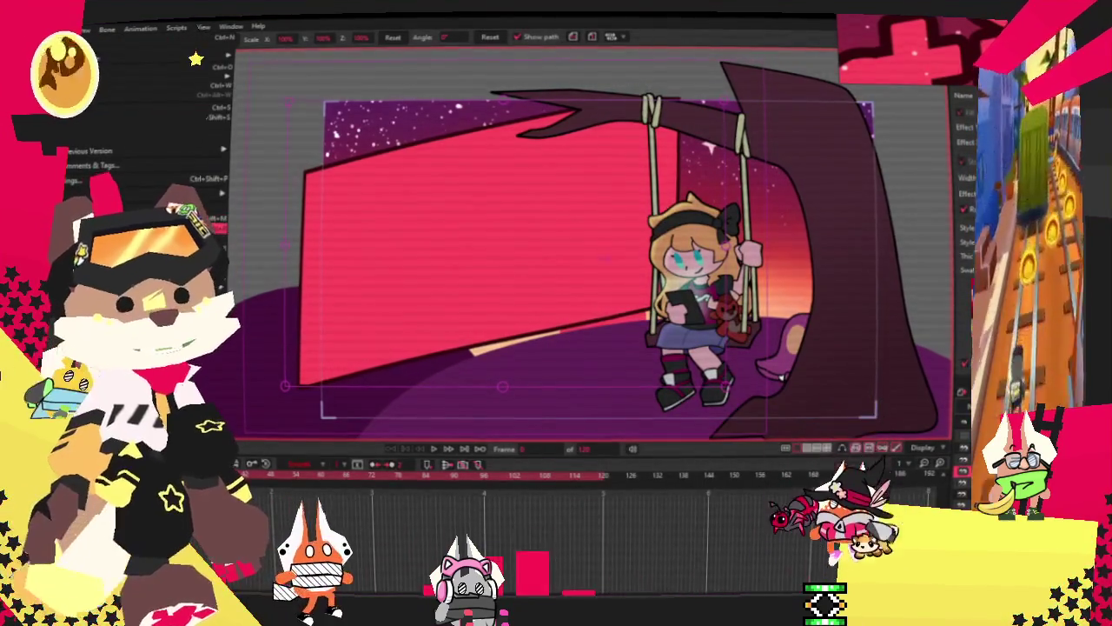
pyautogui.press('Escape')
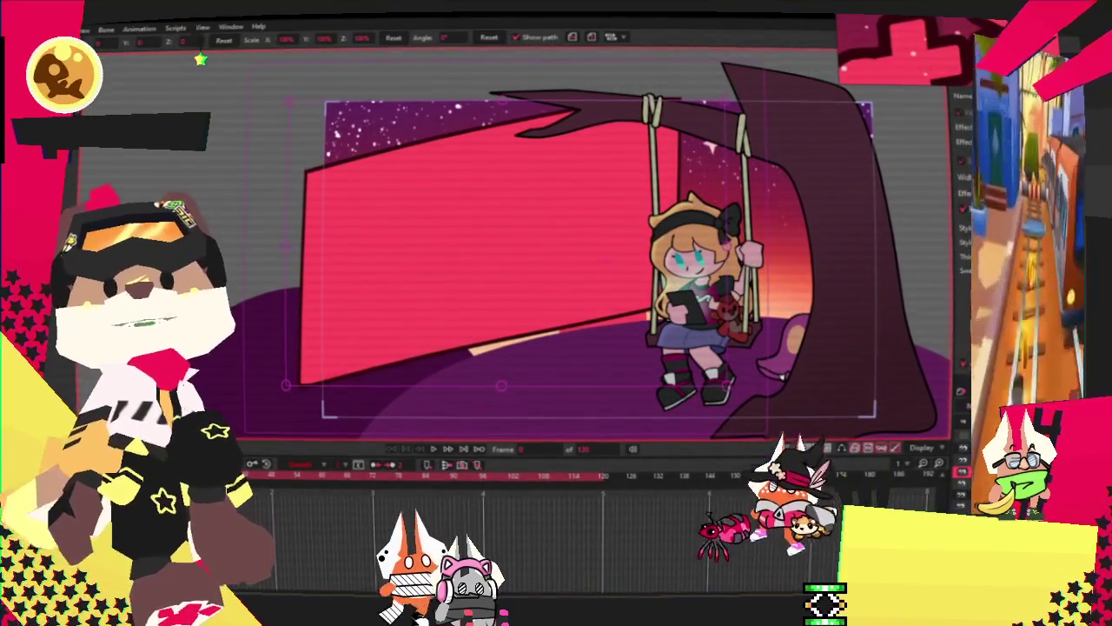
pyautogui.hotkey('ctrl', 'r')
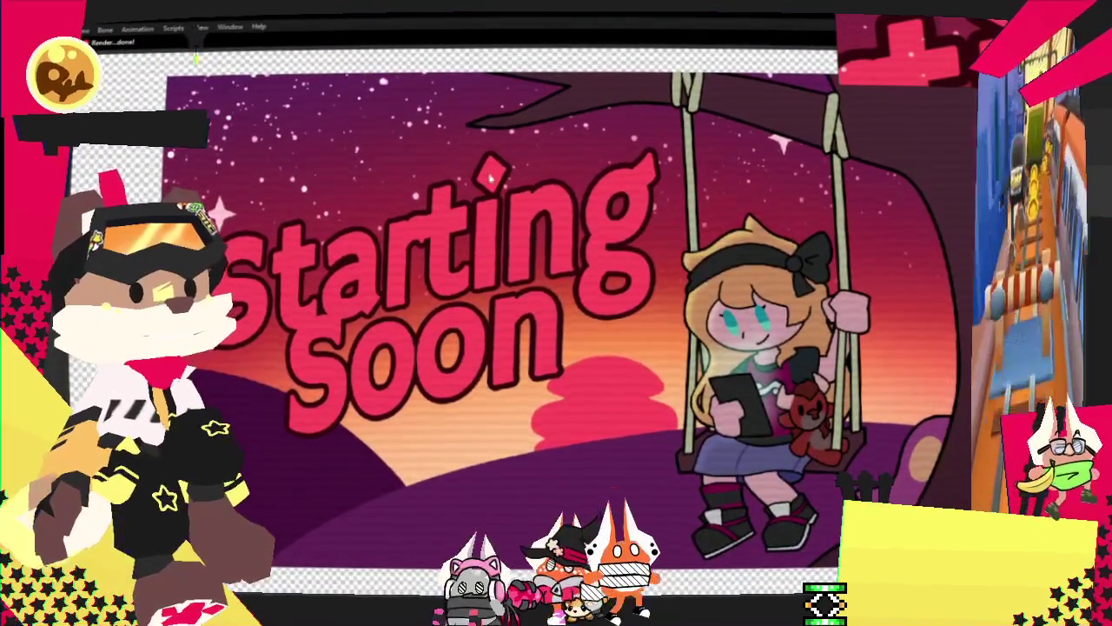
pyautogui.scroll(3, 612, 390)
pyautogui.scroll(2, 612, 390)
pyautogui.scroll(2, 611, 390)
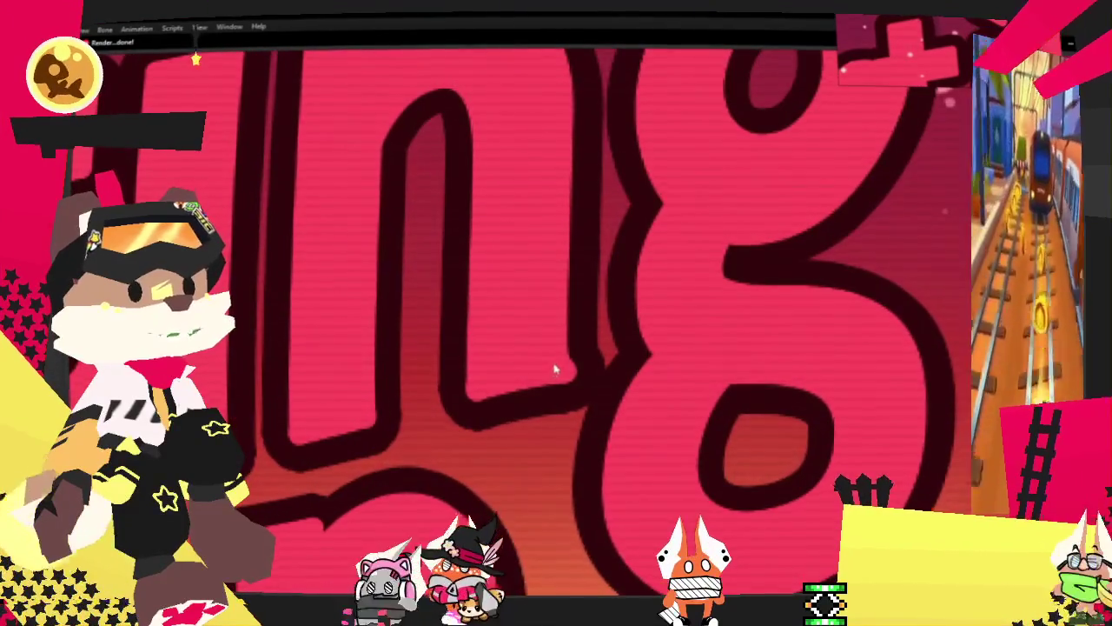
pyautogui.scroll(-7, 551, 389)
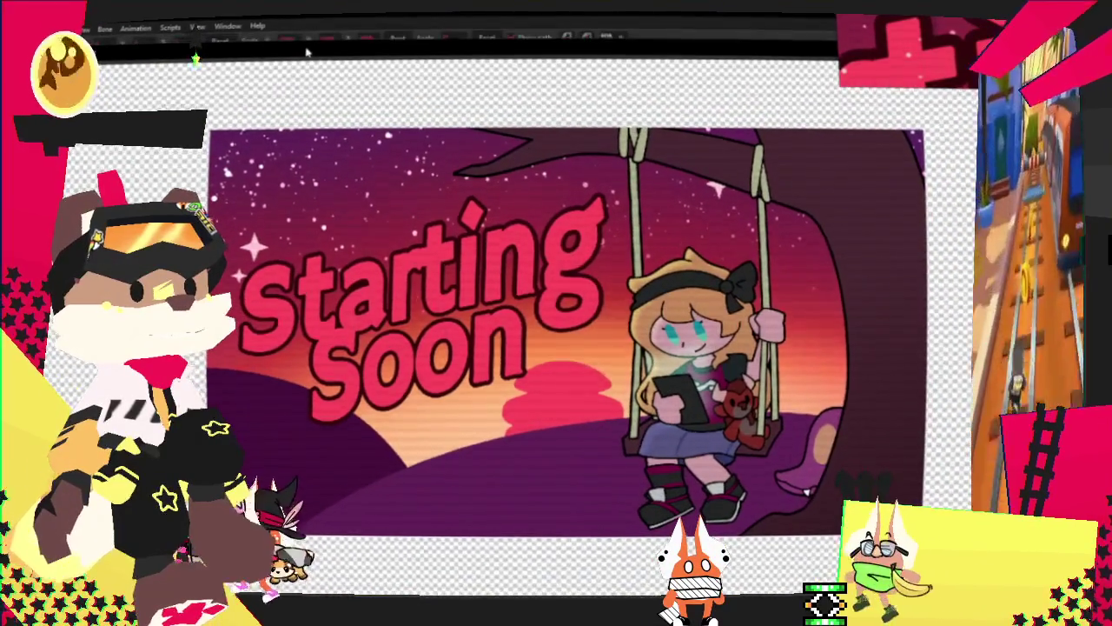
pyautogui.press('Escape')
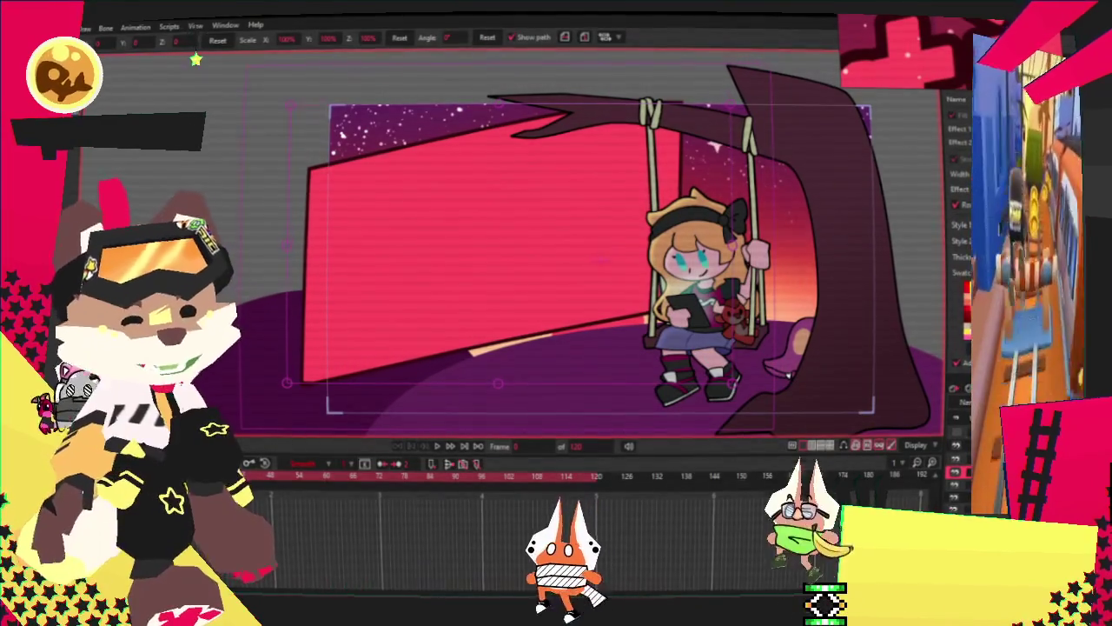
pyautogui.doubleClick(955, 409)
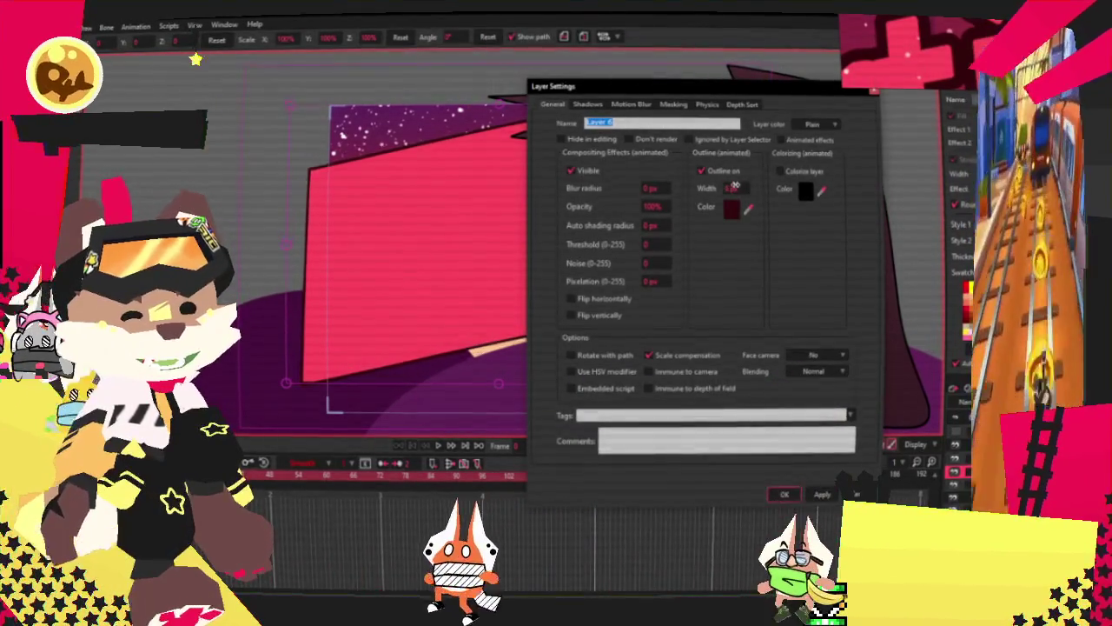
# Step: Confirm the banner and title settings, zoom in on the title, and select the banner's points
pyautogui.click(784, 494)
pyautogui.doubleClick(956, 391)
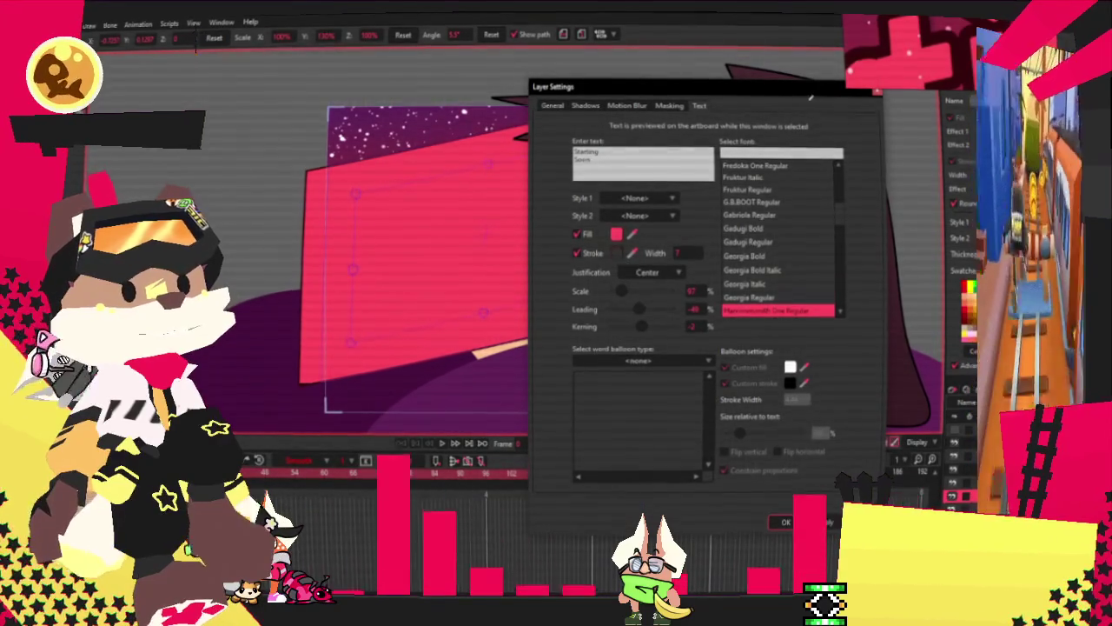
pyautogui.click(792, 524)
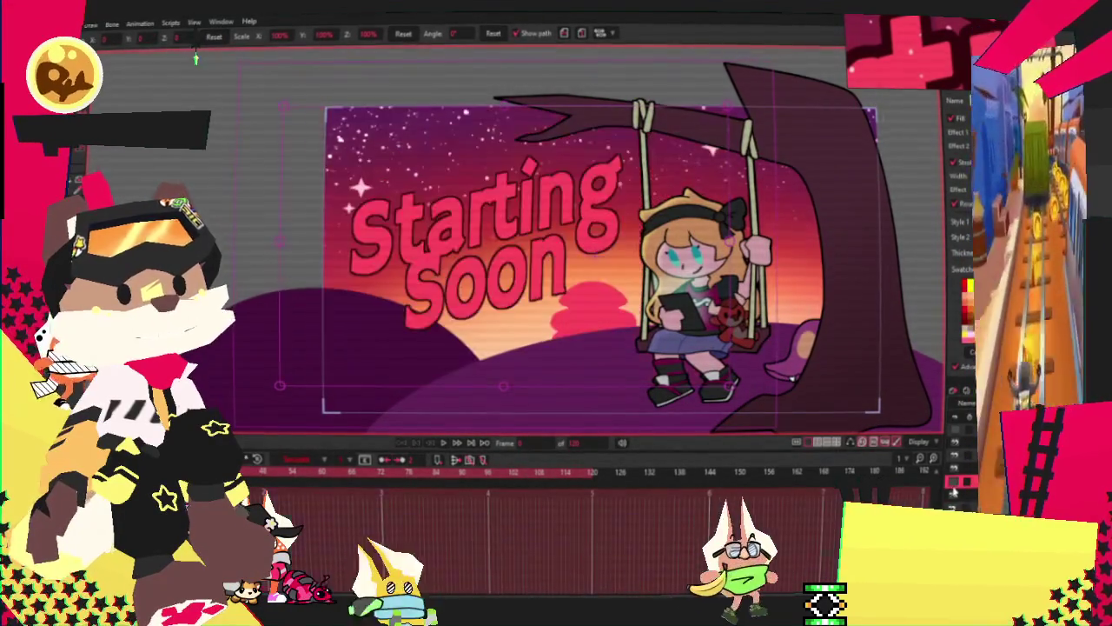
pyautogui.scroll(3, 540, 245)
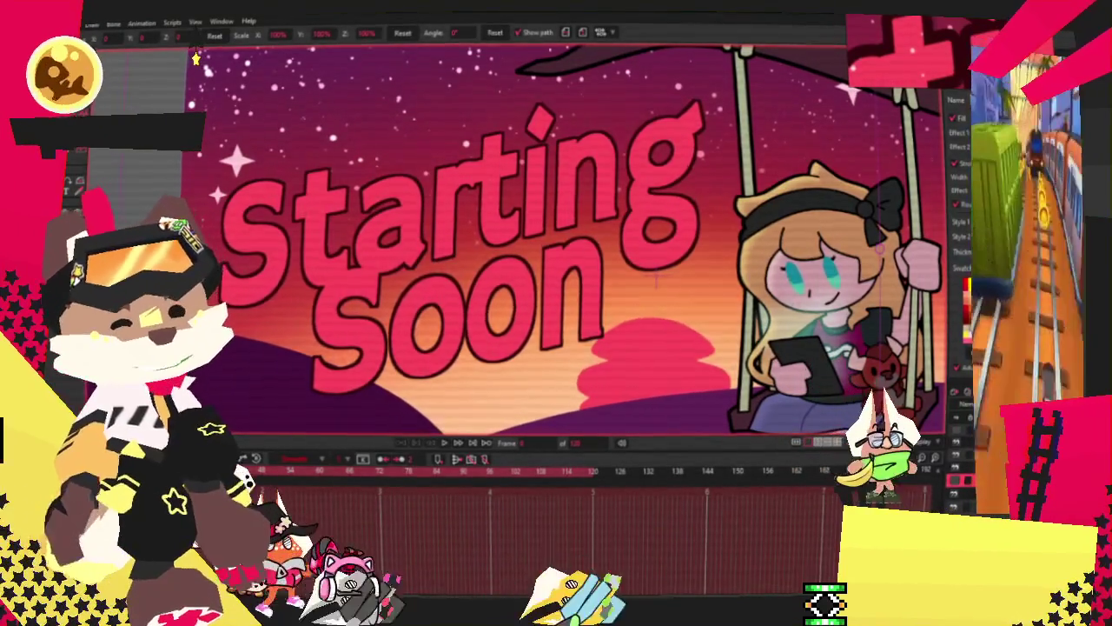
pyautogui.press('g')
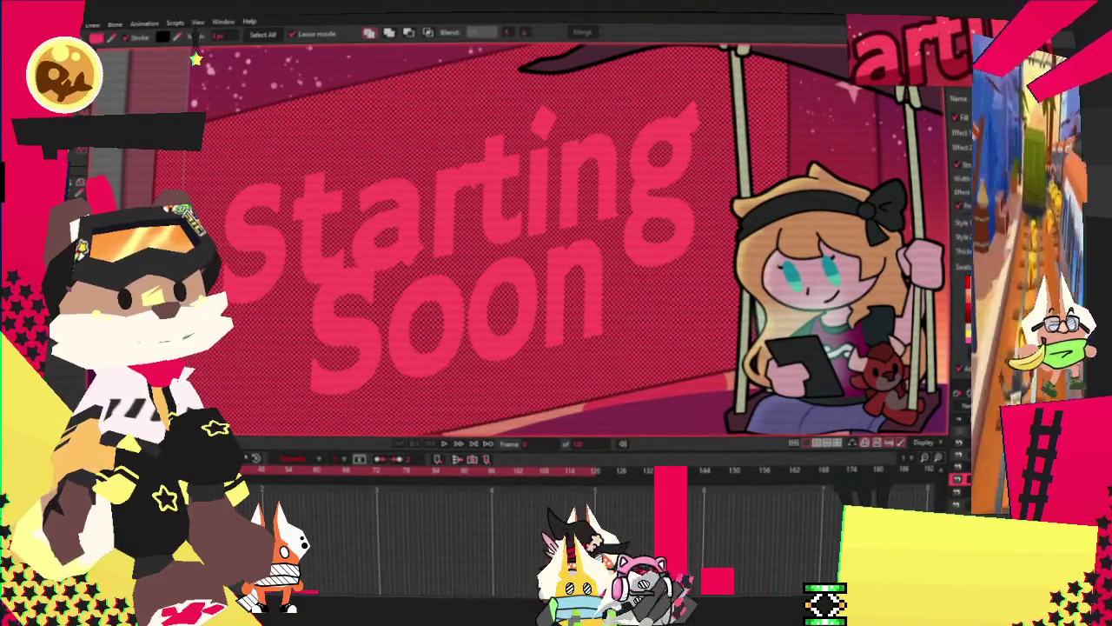
# Step: Select all the red banner's points and squeeze them into a thin slanted strip between 'Starting' and 'Soon'
pyautogui.press('t')
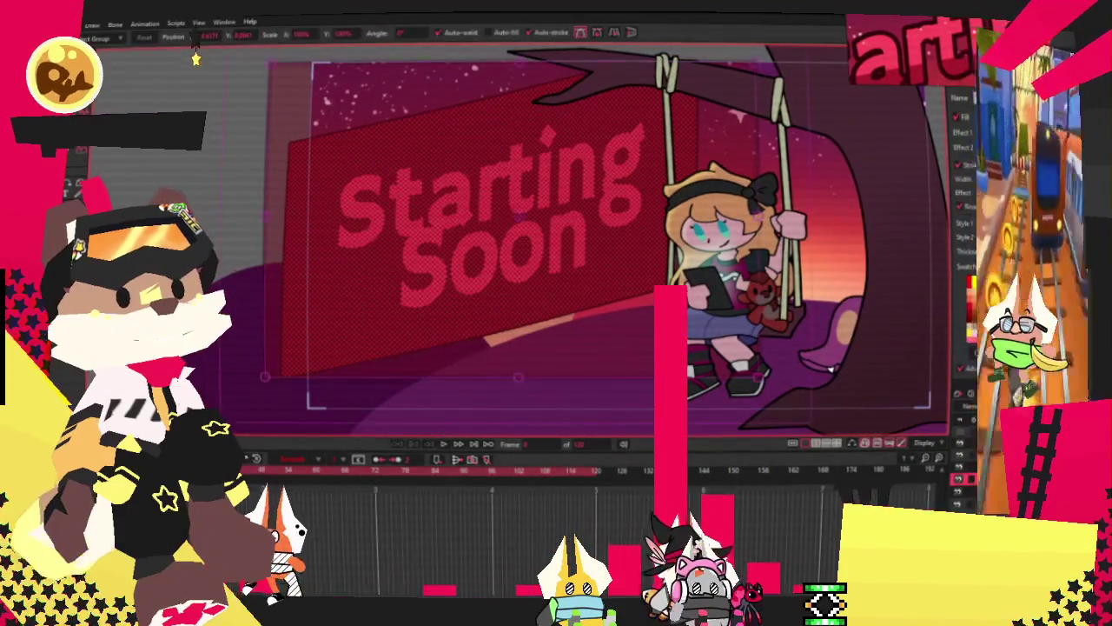
pyautogui.moveTo(313, 65); pyautogui.dragTo(271, 92)
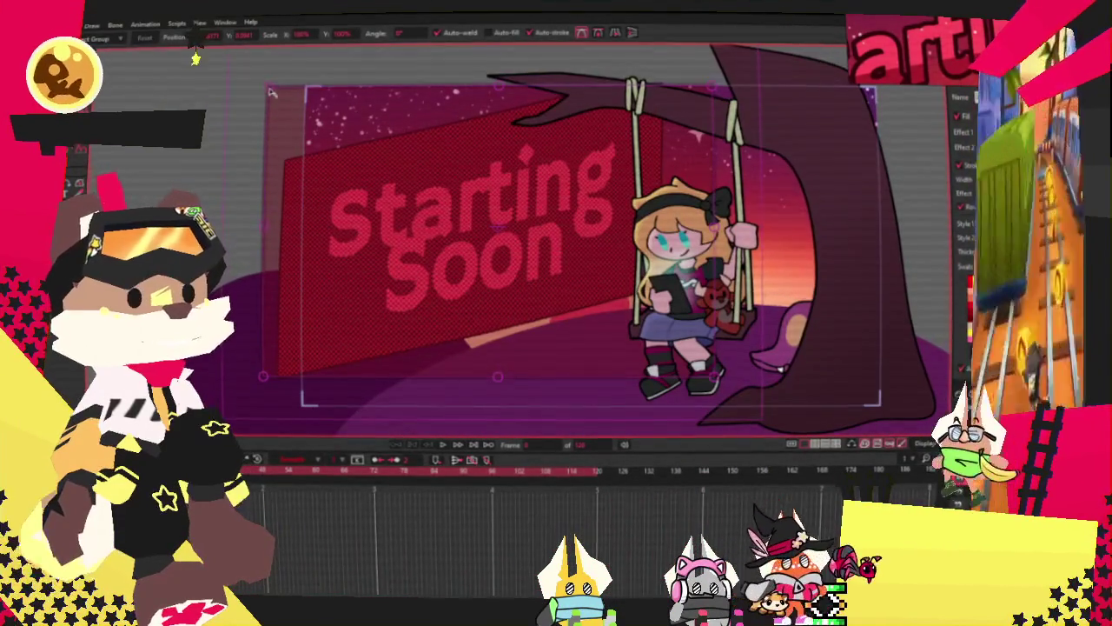
pyautogui.press('Delete')
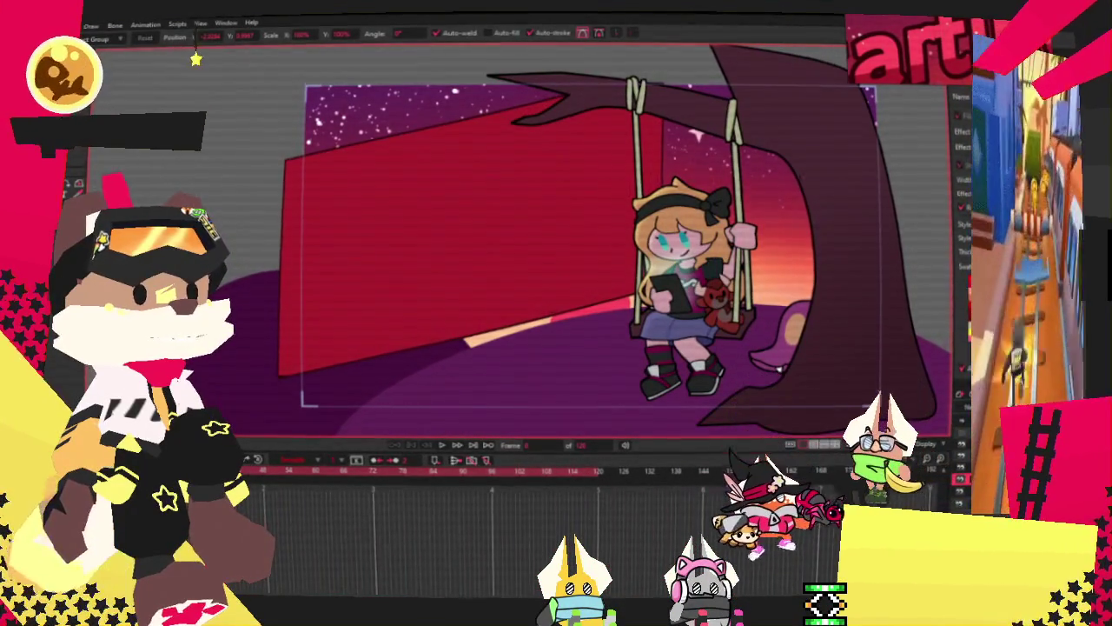
pyautogui.click(287, 102)
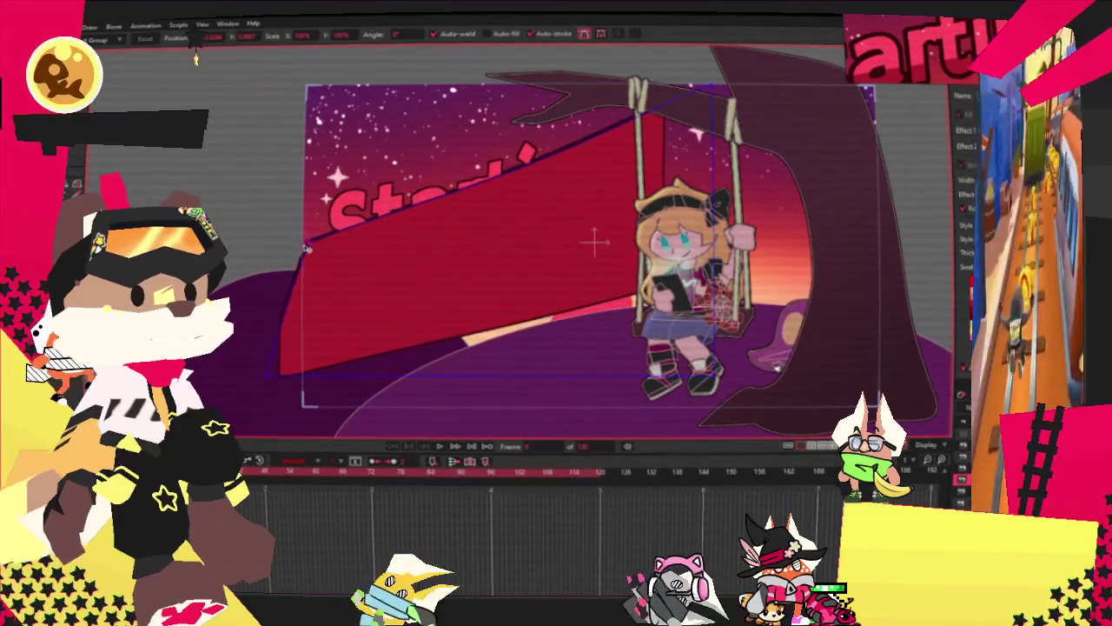
pyautogui.scroll(3, 741, 102)
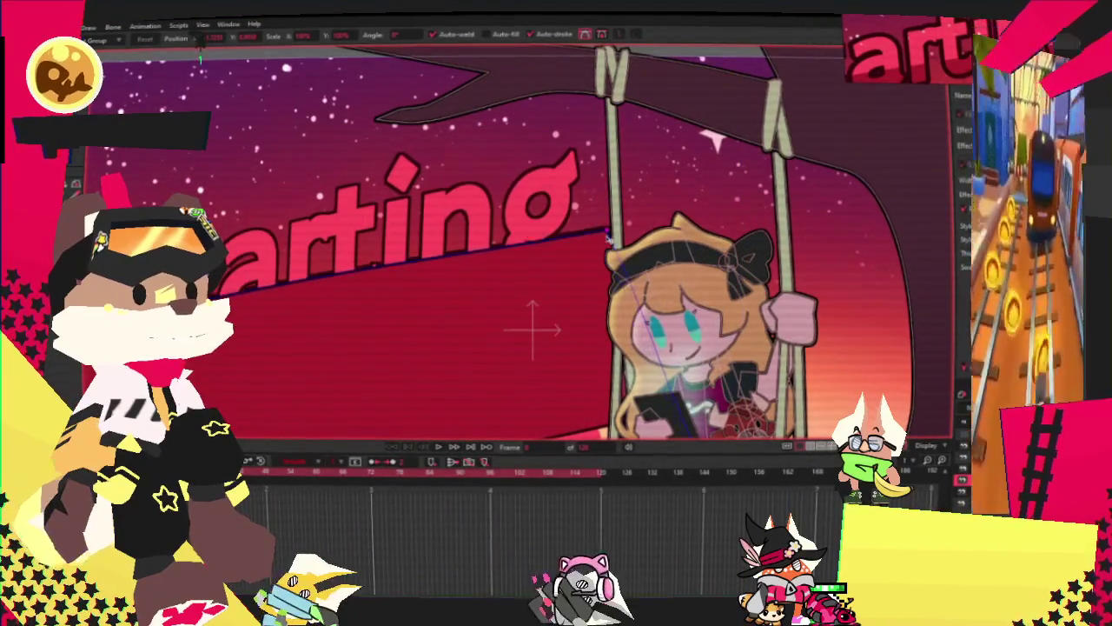
pyautogui.scroll(-3, 338, 237)
pyautogui.scroll(4, 338, 238)
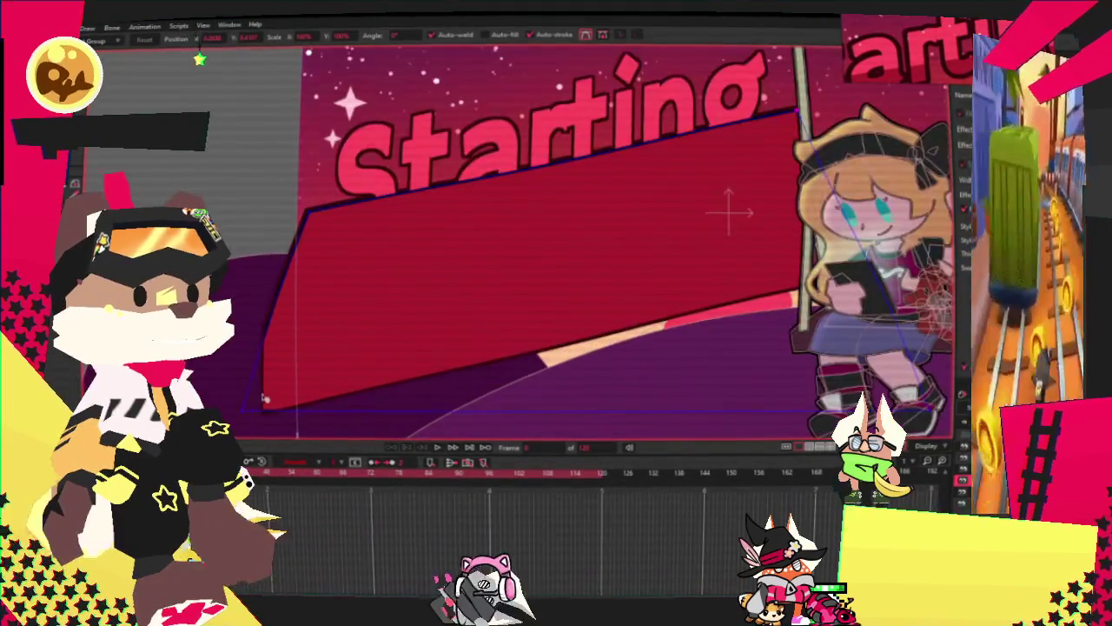
pyautogui.scroll(-3, 338, 237)
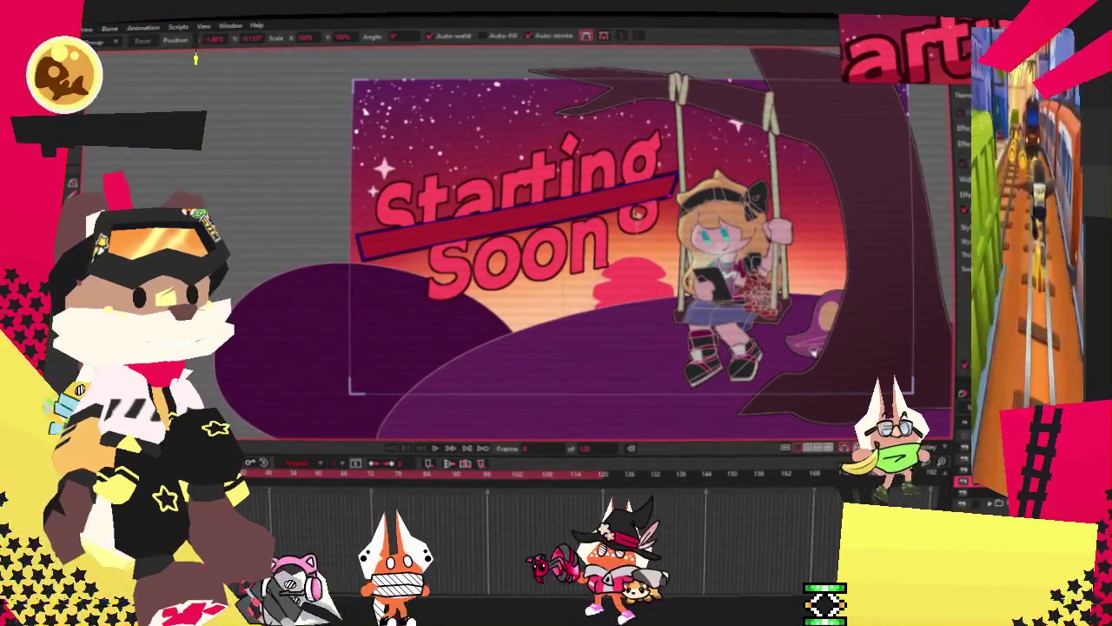
pyautogui.scroll(3, 317, 213)
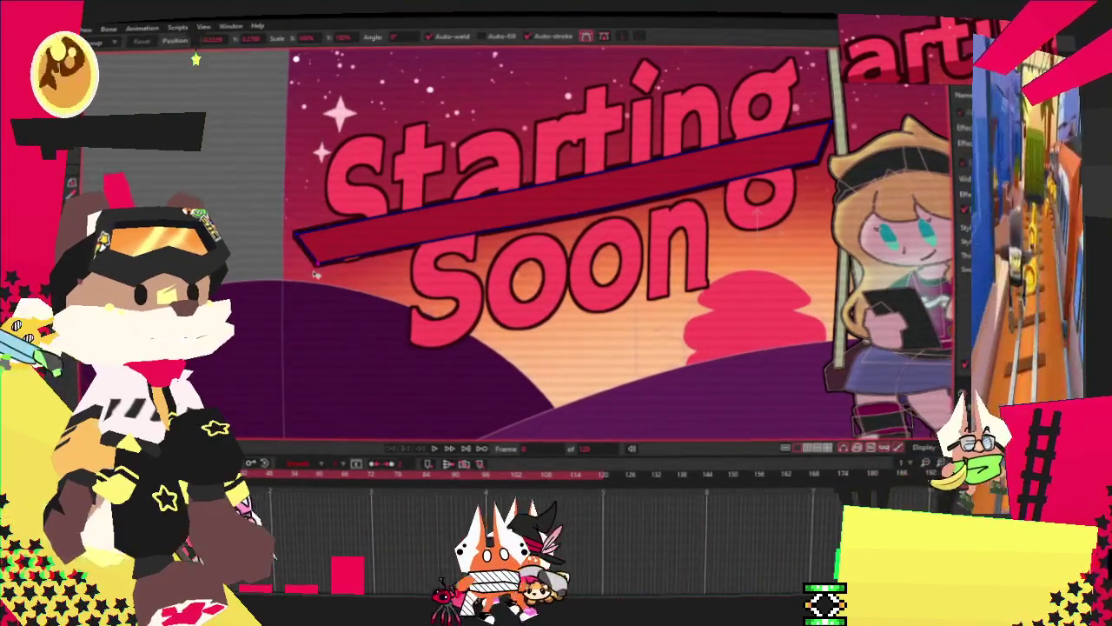
pyautogui.scroll(5, 418, 268)
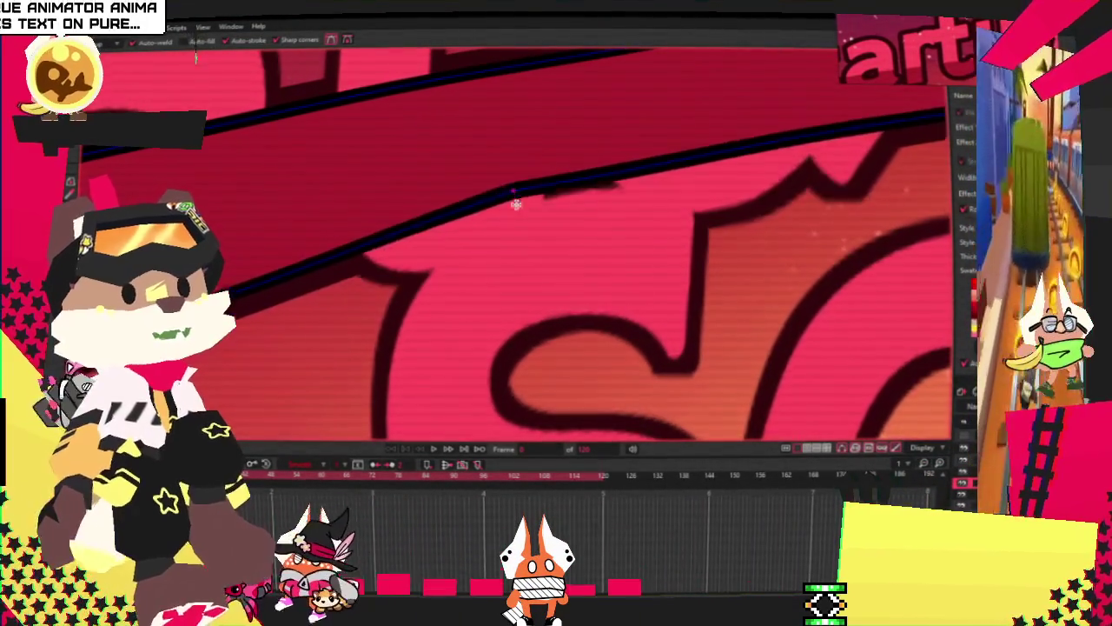
# Step: Add bends to the banner's top and lower edges, round one peak smoothly, and shift its lower bend
pyautogui.moveTo(659, 172); pyautogui.dragTo(725, 214)
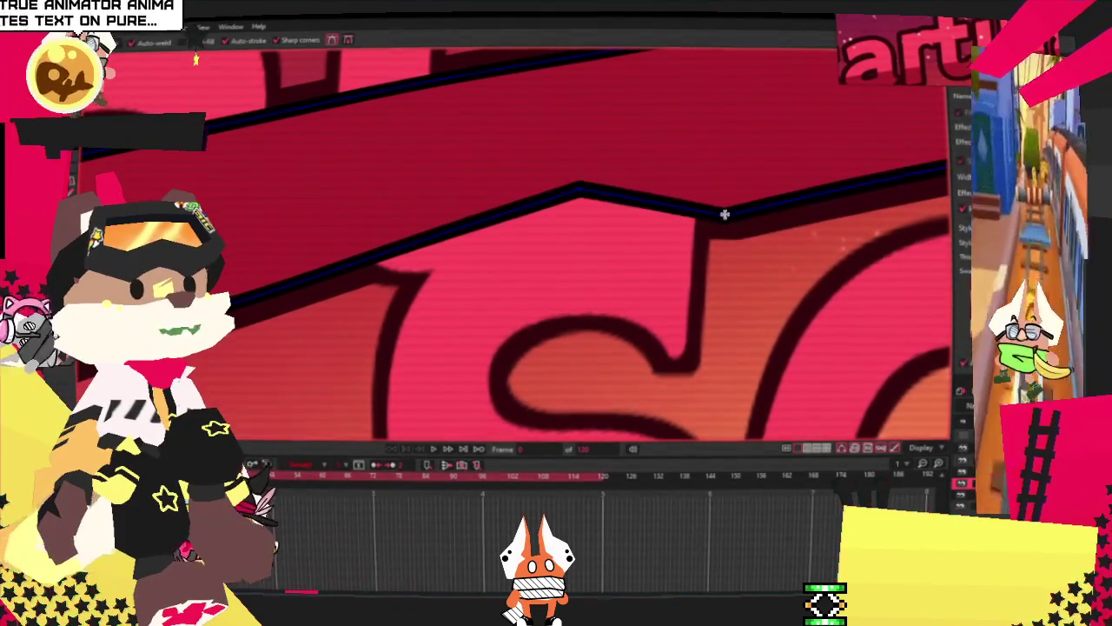
pyautogui.moveTo(456, 226); pyautogui.dragTo(387, 294)
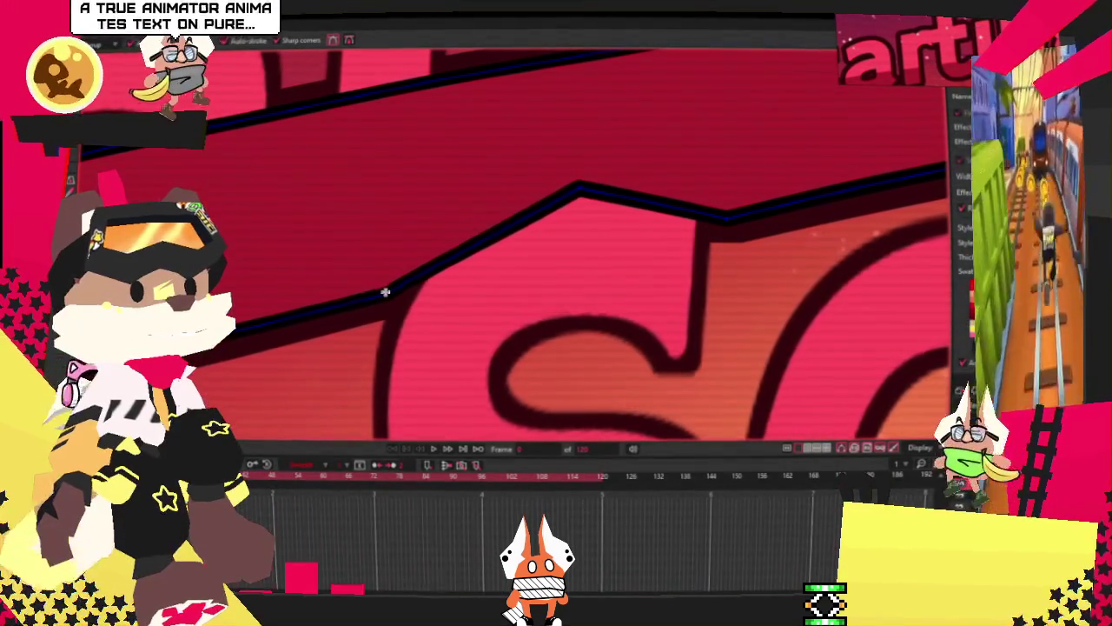
pyautogui.press('c')
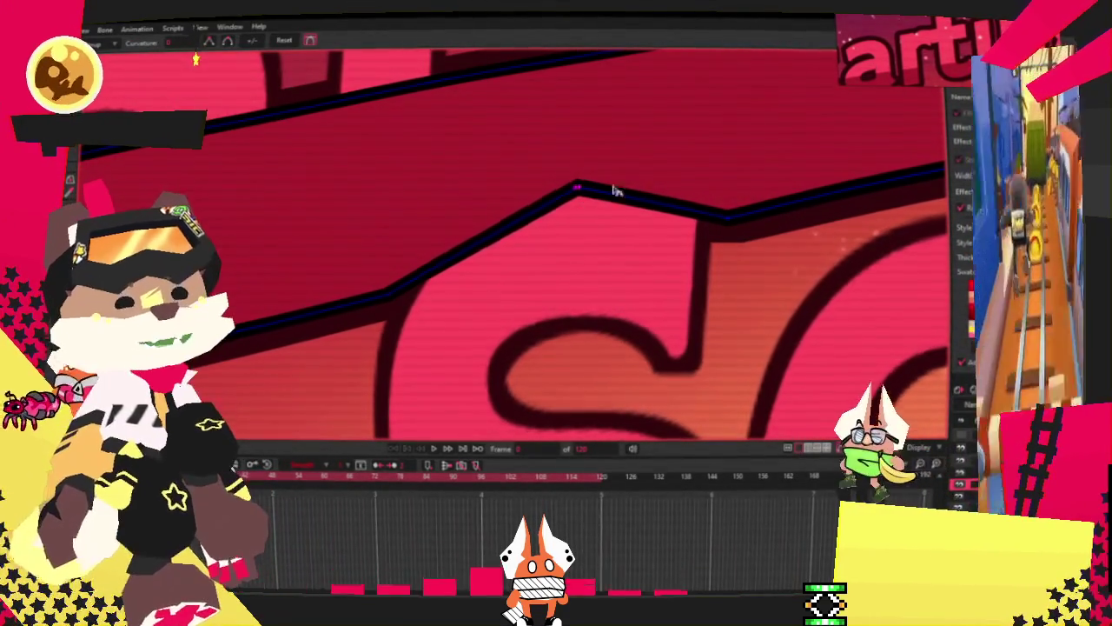
pyautogui.moveTo(578, 185); pyautogui.dragTo(608, 185)
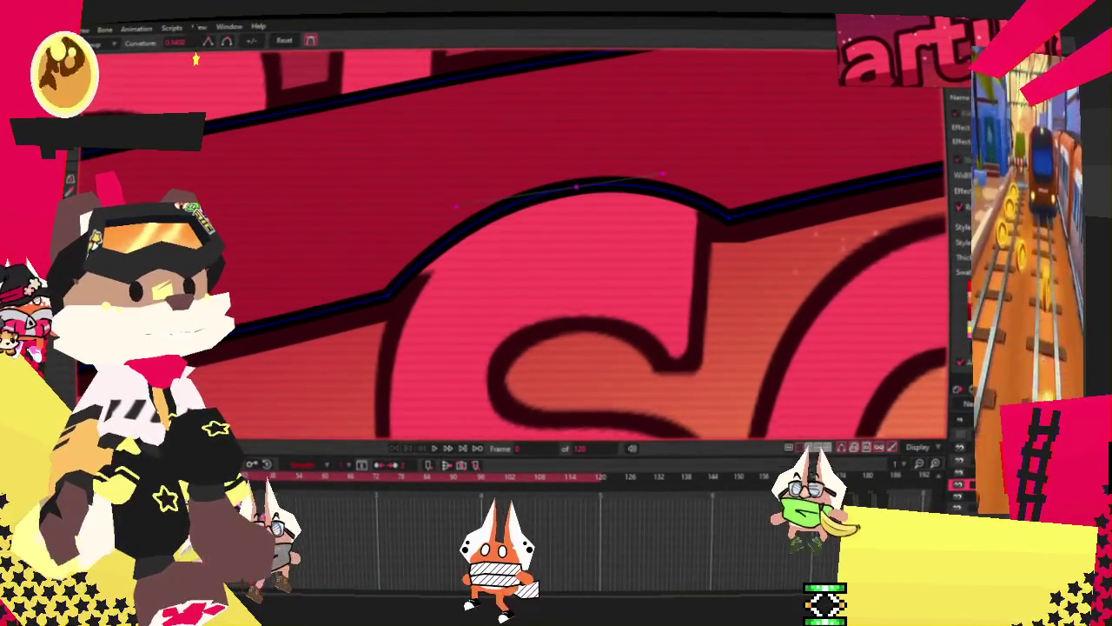
pyautogui.press('t')
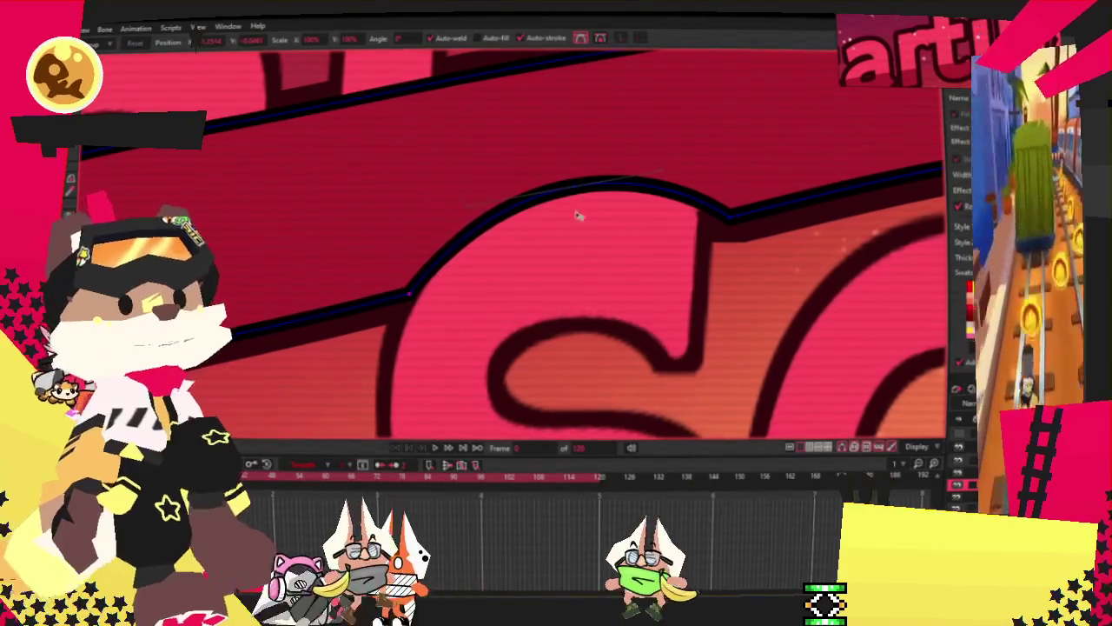
pyautogui.moveTo(571, 231); pyautogui.dragTo(568, 199)
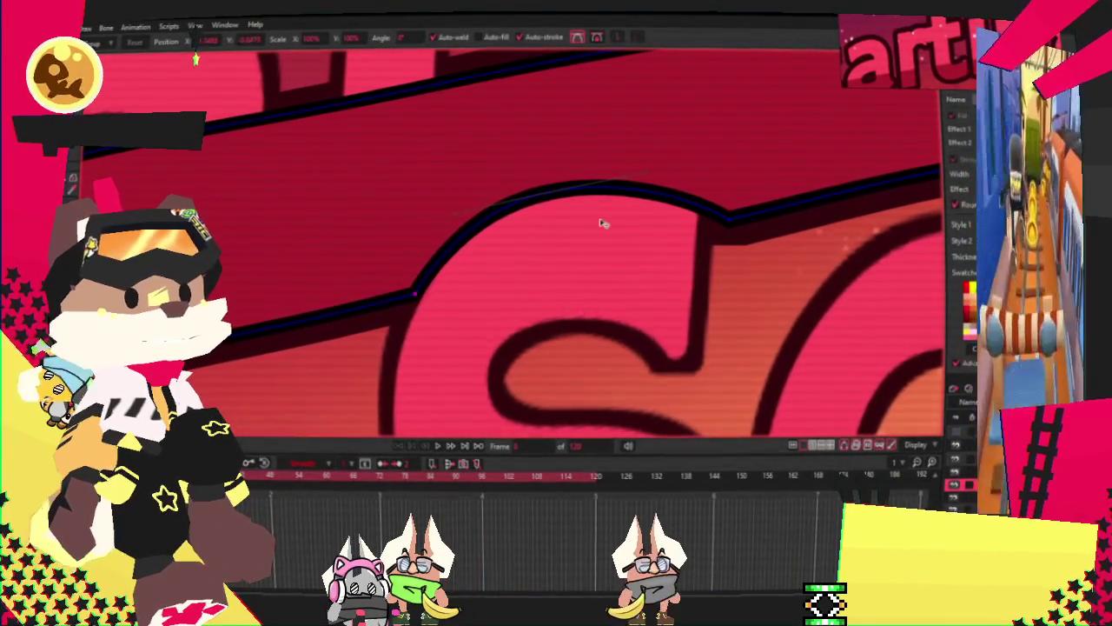
pyautogui.scroll(-2, 660, 200)
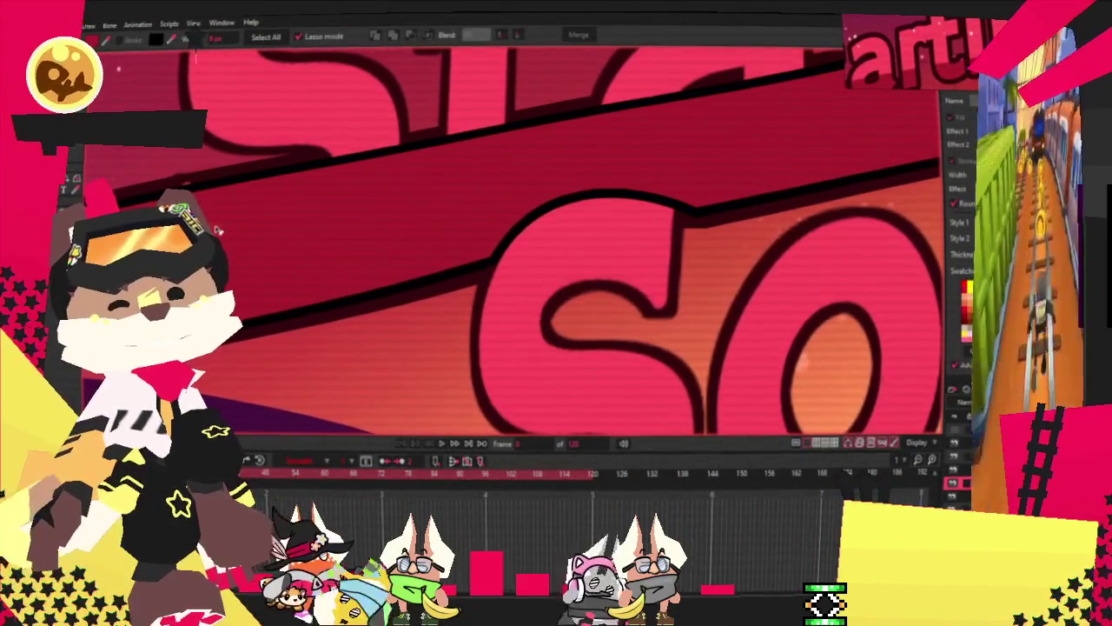
pyautogui.hotkey('ctrl', 'a')
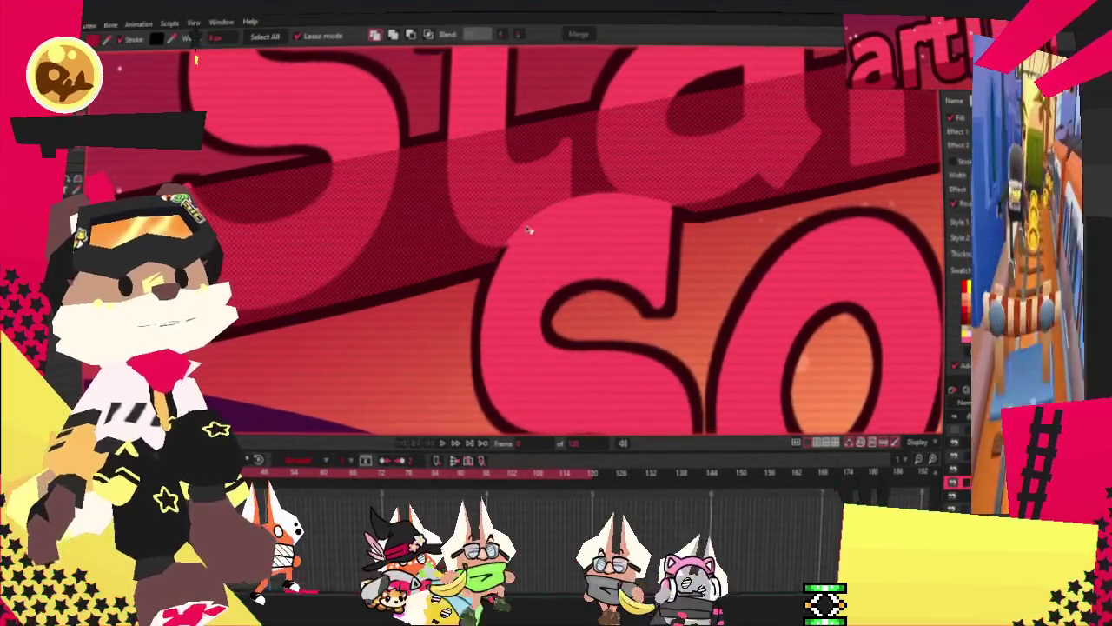
# Step: Draw a dark-red box over the 'Soon' letters
pyautogui.scroll(-2, 345, 321)
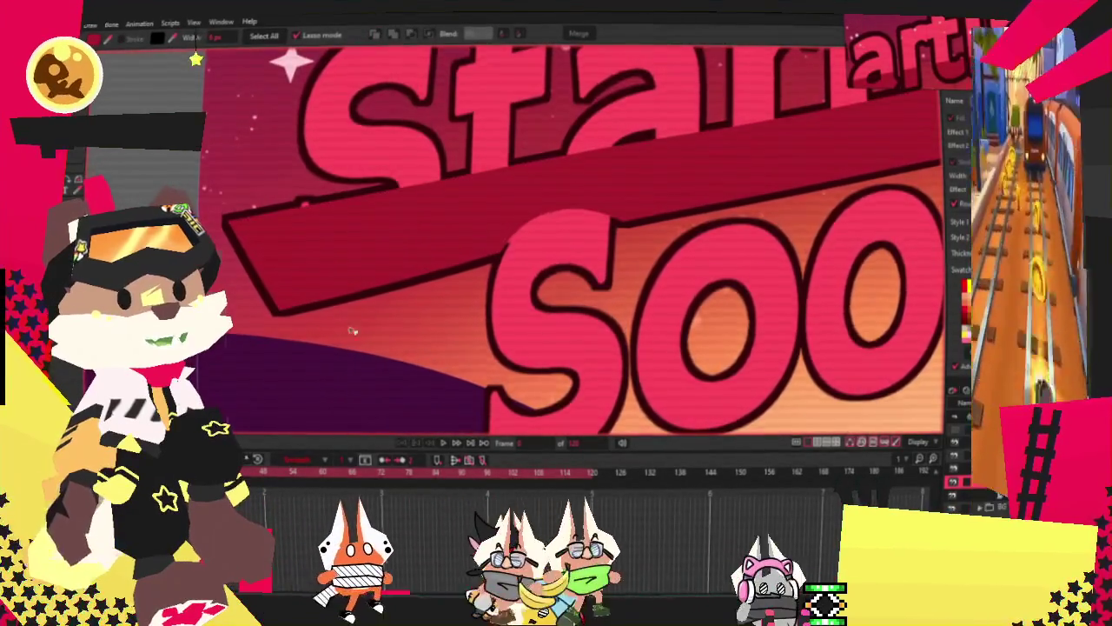
pyautogui.scroll(-3, 521, 334)
pyautogui.scroll(1, 585, 337)
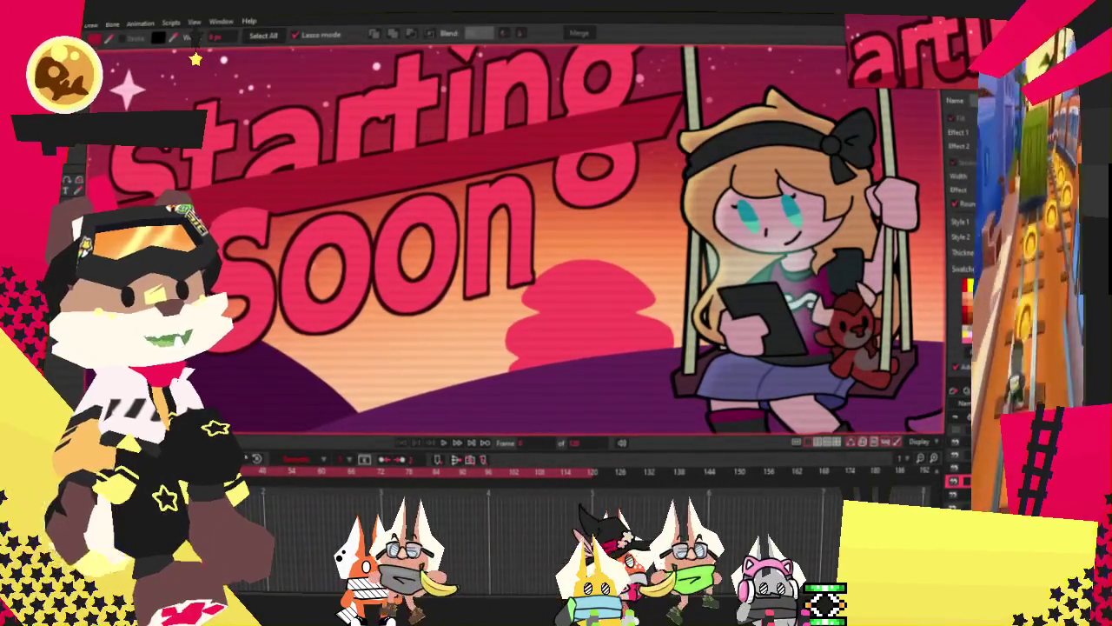
pyautogui.press('f')
pyautogui.scroll(2, 558, 165)
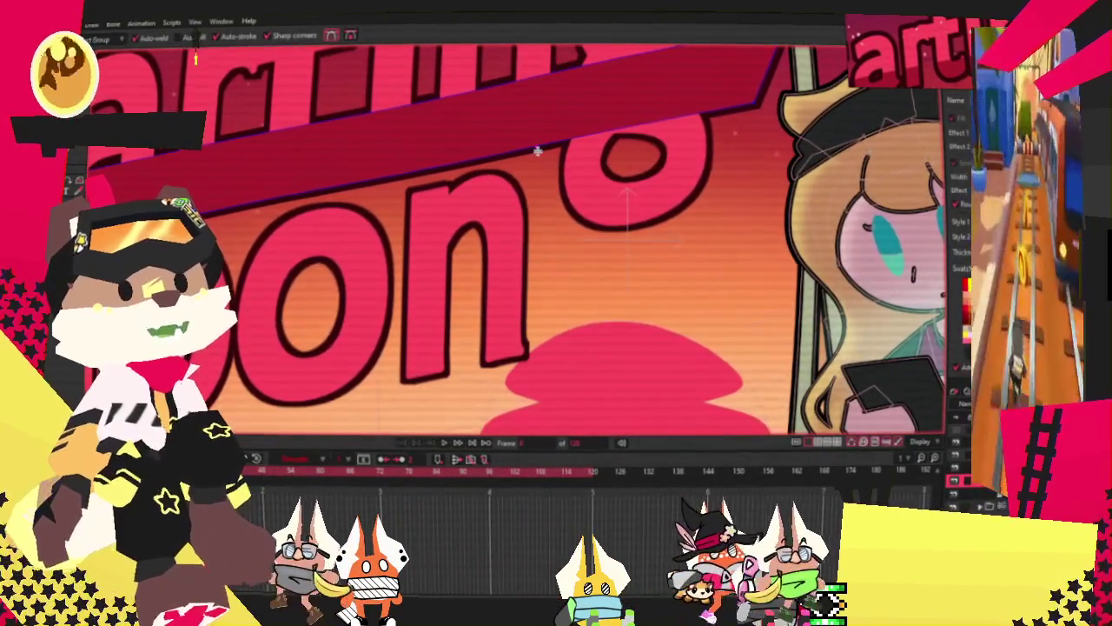
pyautogui.moveTo(557, 146)
pyautogui.mouseDown()
pyautogui.moveTo(756, 268)
pyautogui.moveTo(539, 261)
pyautogui.mouseUp()
# Step: Pull the new band's left end down into a steeper slant
pyautogui.scroll(-2, 608, 260)
pyautogui.scroll(1, 676, 263)
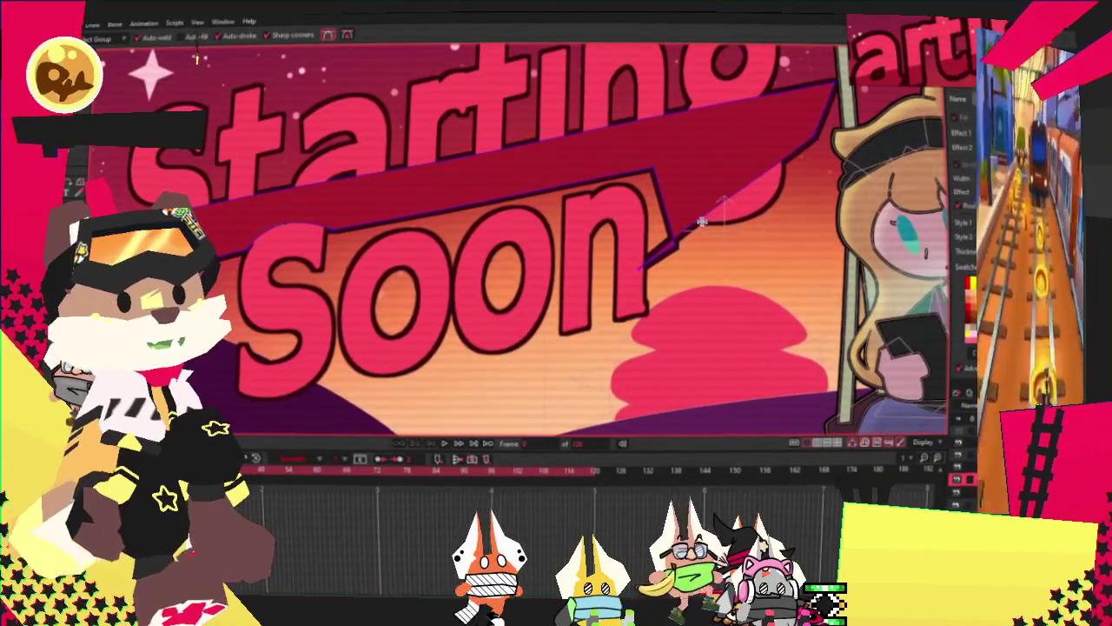
pyautogui.moveTo(209, 221)
pyautogui.mouseDown()
pyautogui.moveTo(213, 391)
pyautogui.moveTo(209, 360)
pyautogui.mouseUp()
pyautogui.press('t')
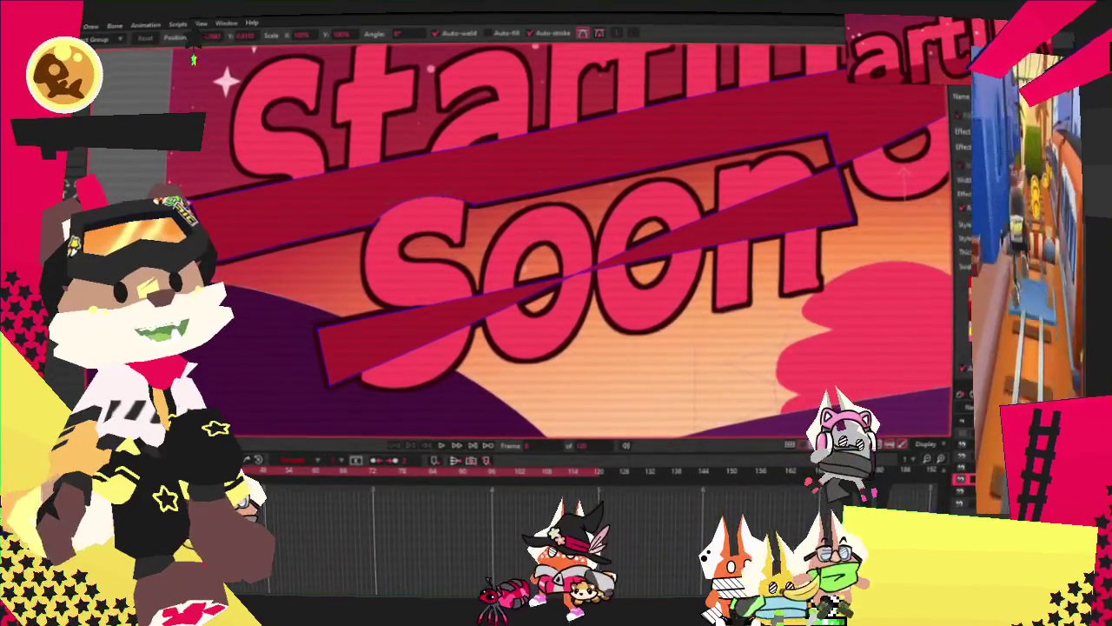
pyautogui.scroll(-3, 532, 235)
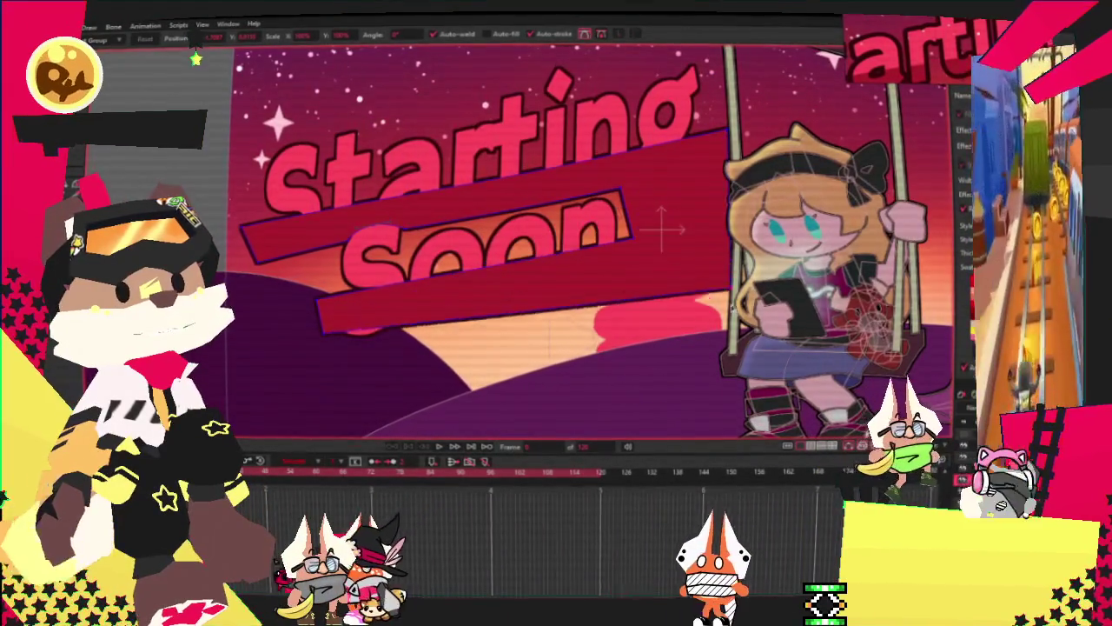
pyautogui.scroll(3, 286, 322)
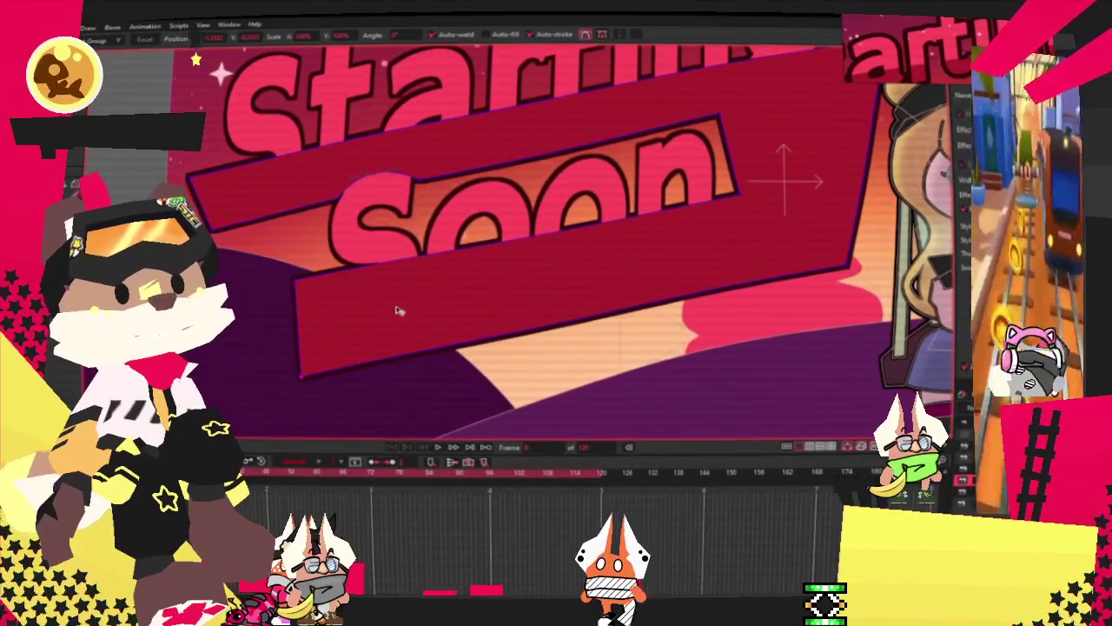
pyautogui.scroll(-3, 469, 311)
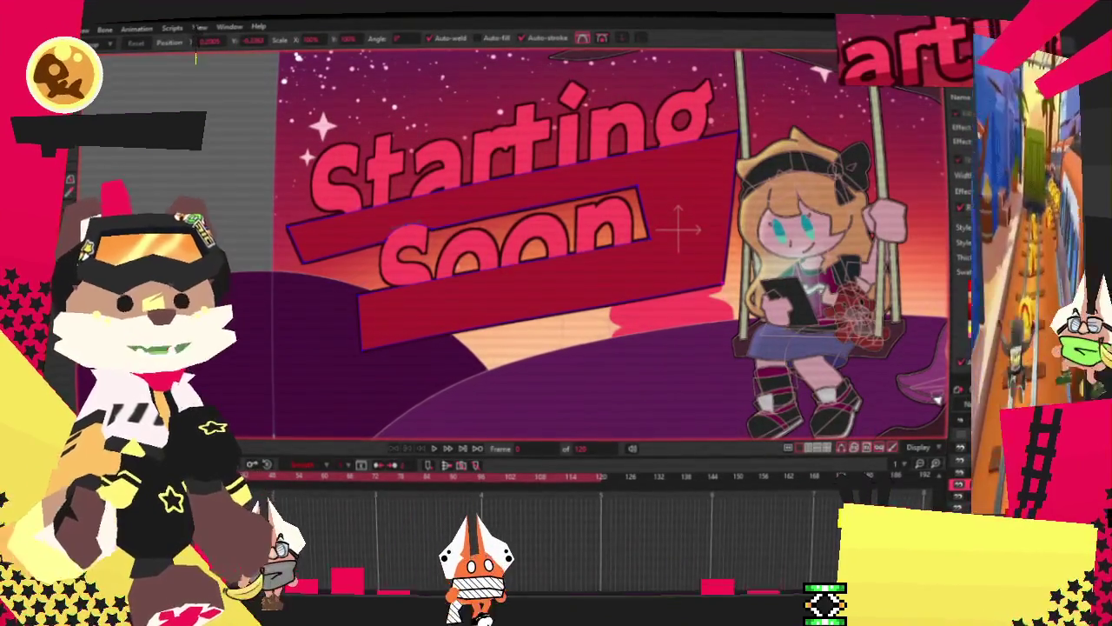
# Step: Turn on an 11 px dark outline for the banner layer
pyautogui.doubleClick(960, 121)
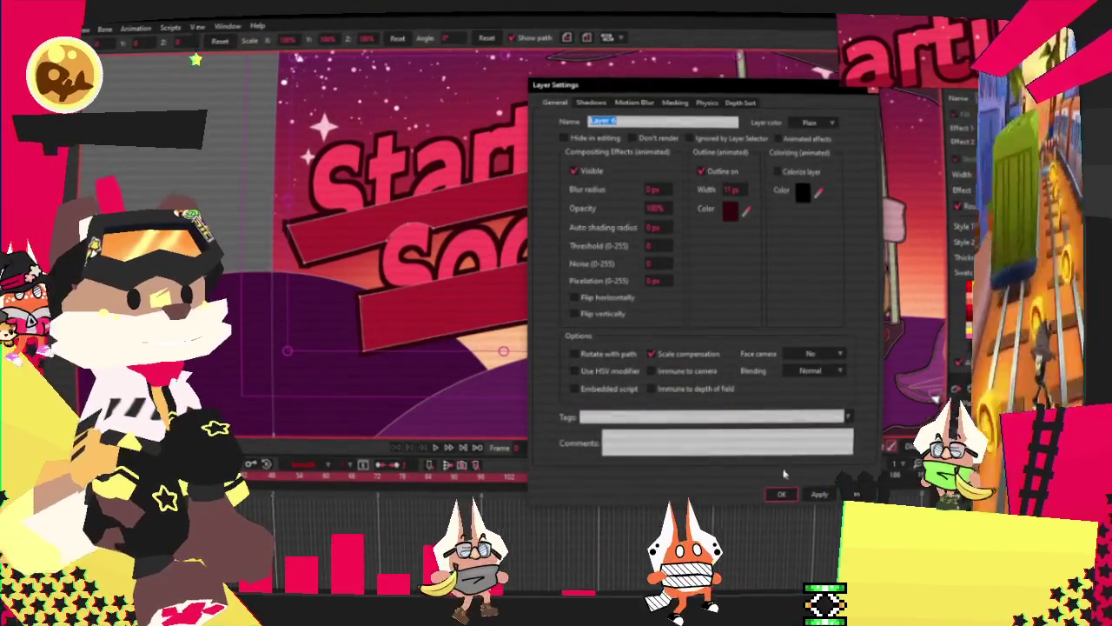
pyautogui.press('Return')
pyautogui.click(65, 26)
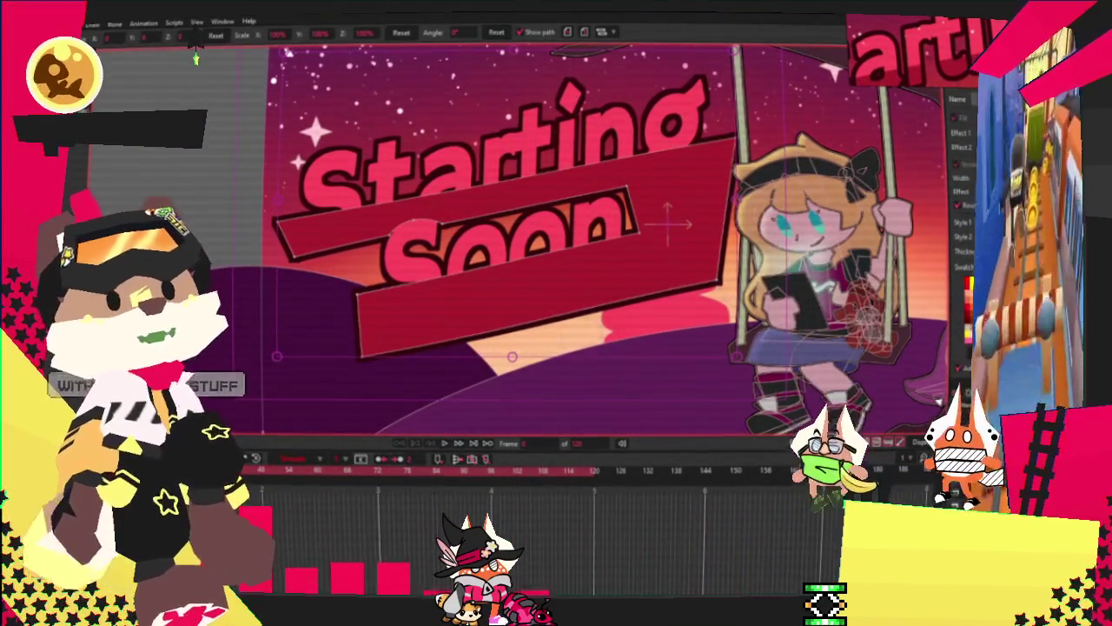
pyautogui.scroll(2, 626, 245)
pyautogui.press('t')
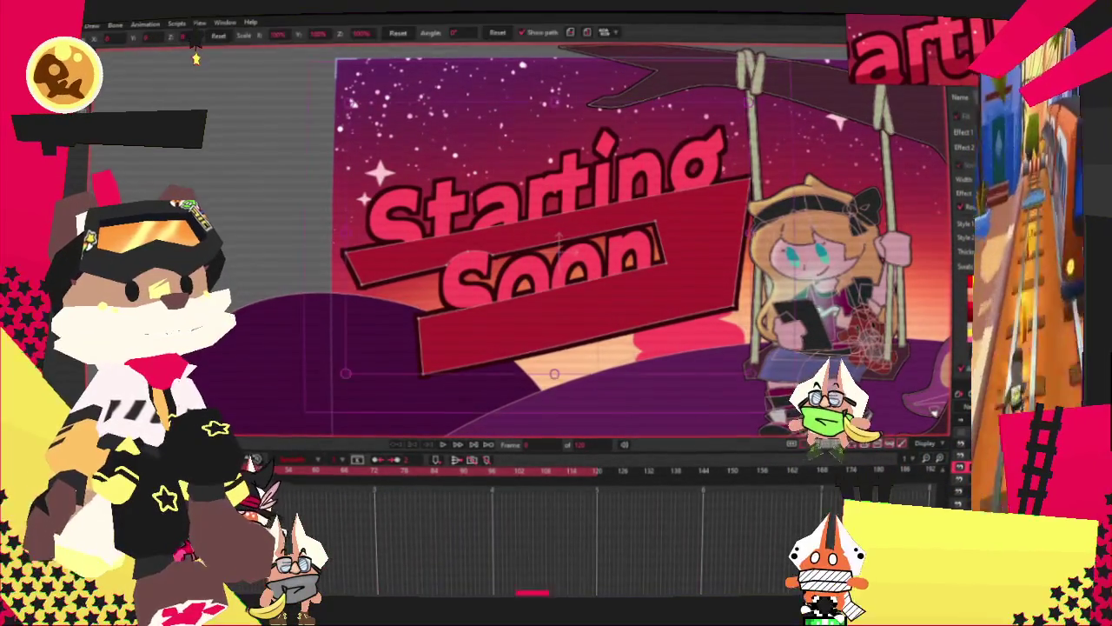
pyautogui.click(316, 470)
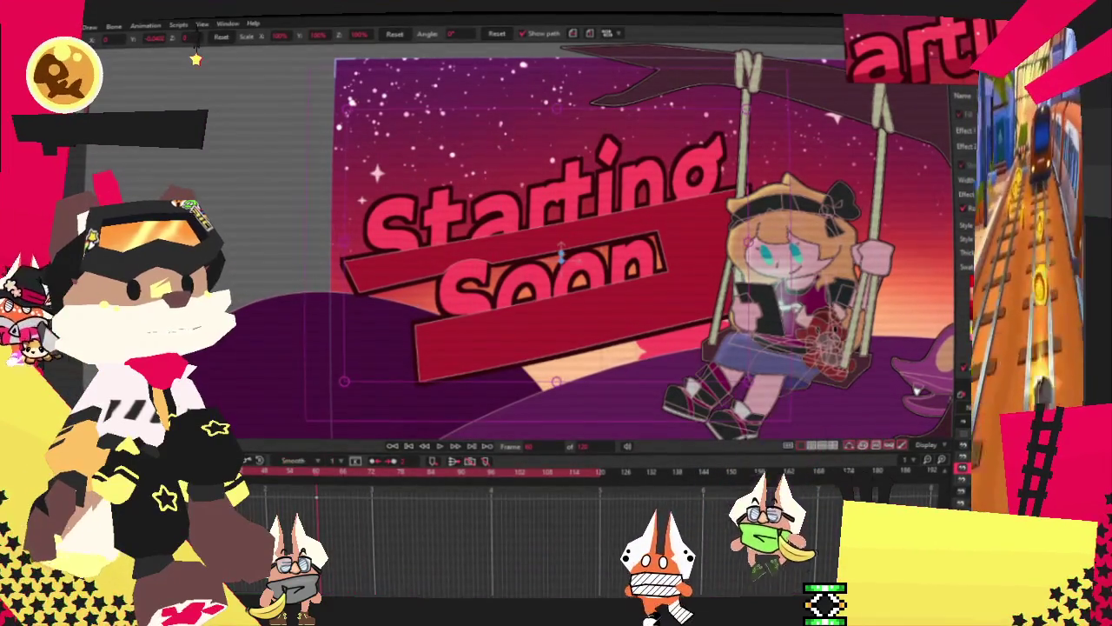
pyautogui.click(607, 475)
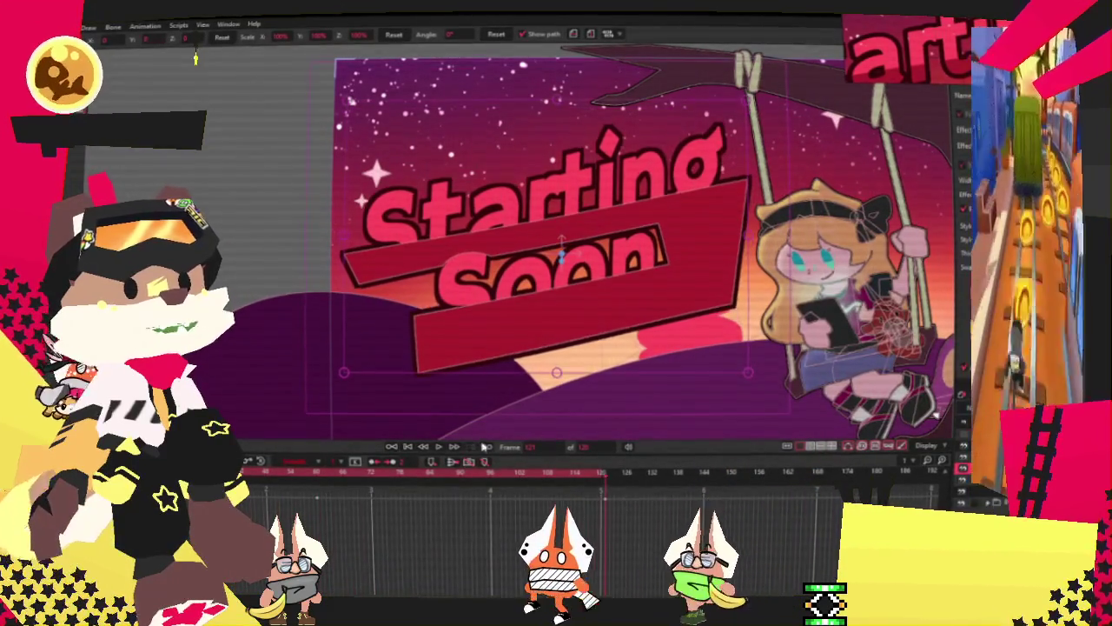
pyautogui.scroll(-3, 533, 329)
pyautogui.scroll(2, 556, 322)
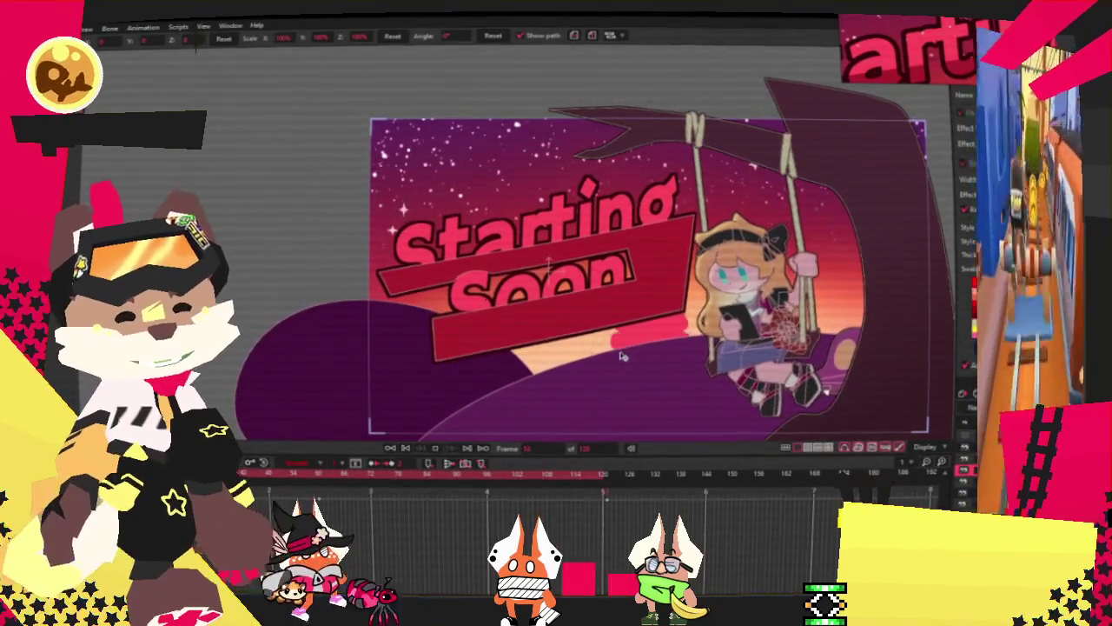
pyautogui.scroll(-2, 610, 290)
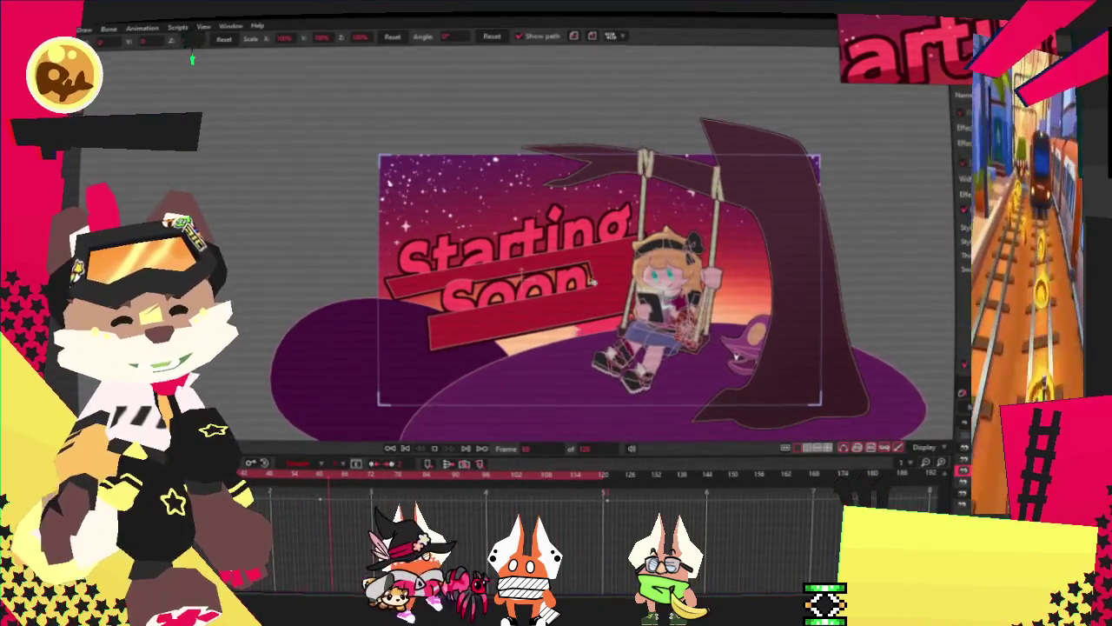
pyautogui.scroll(2, 559, 291)
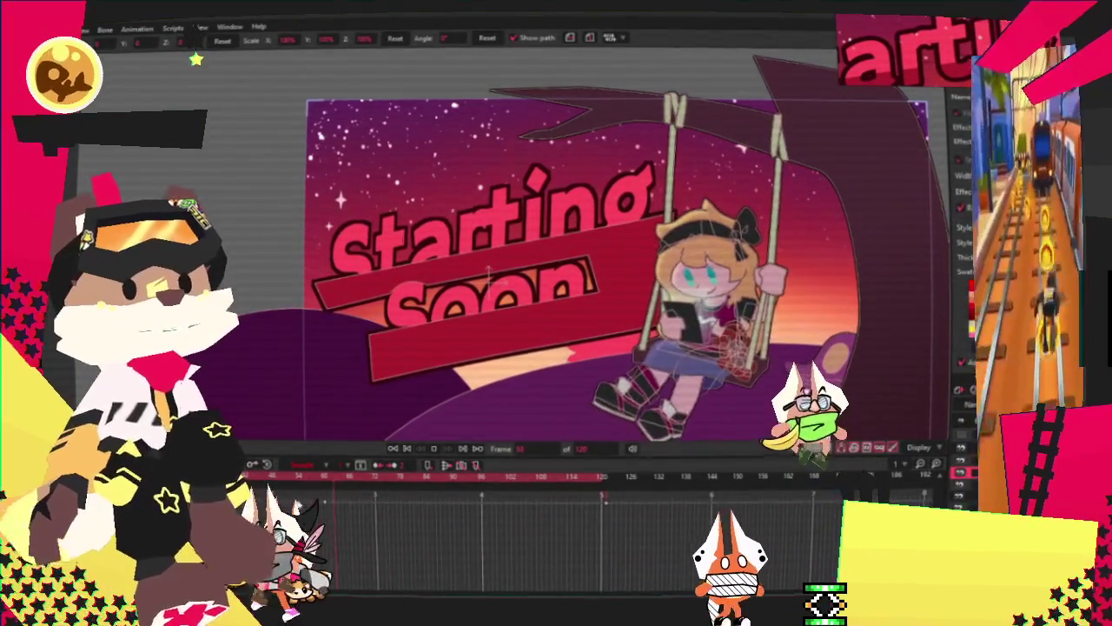
pyautogui.click(328, 479)
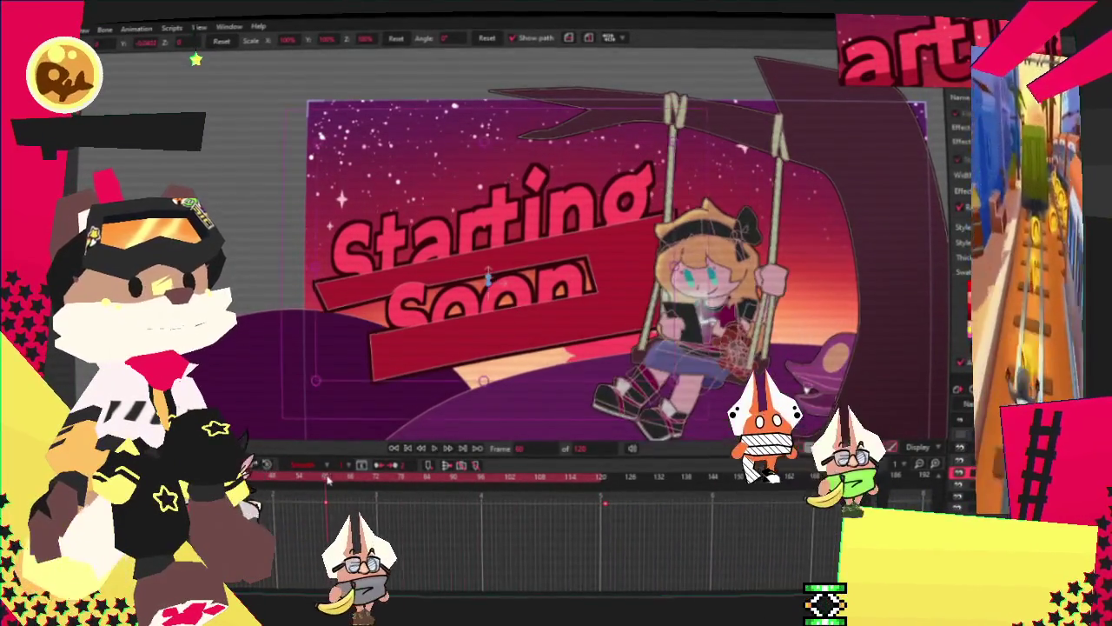
pyautogui.scroll(3, 436, 371)
pyautogui.scroll(3, 531, 310)
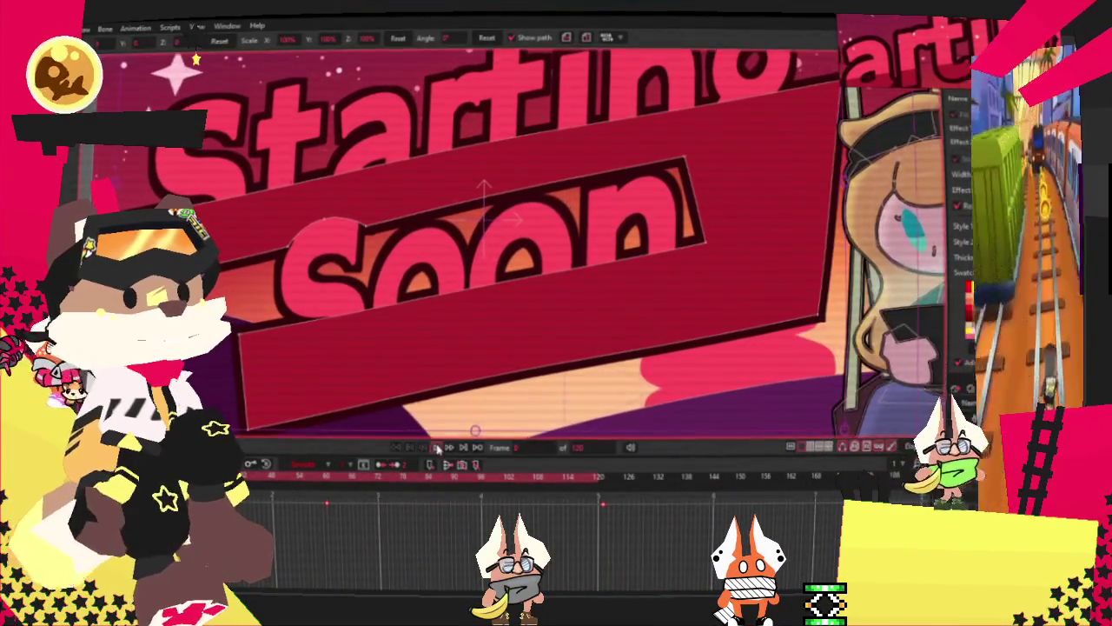
pyautogui.scroll(-3, 486, 341)
pyautogui.scroll(-2, 486, 341)
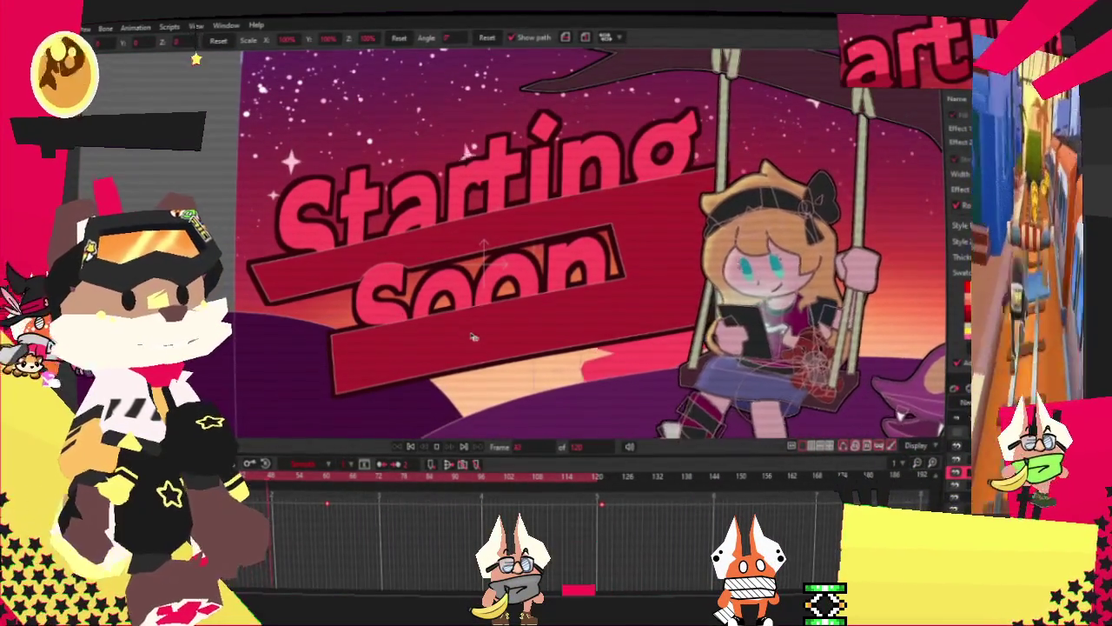
pyautogui.scroll(-2, 478, 307)
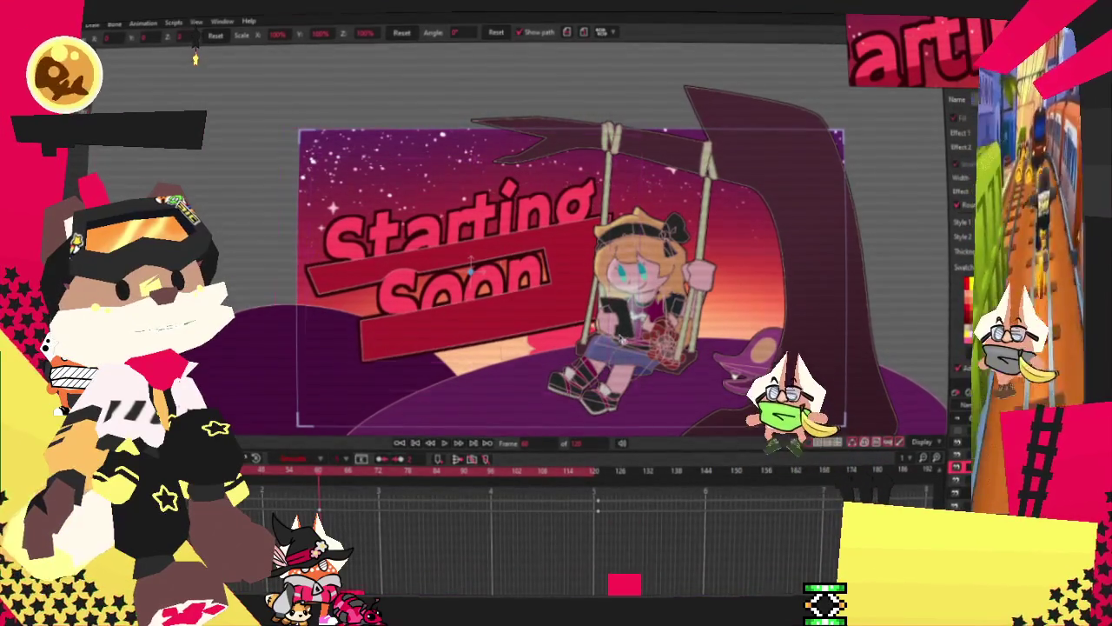
# Step: Bend the end of the shooting star's motion path upward, then play the animation from frame one
pyautogui.click(587, 516)
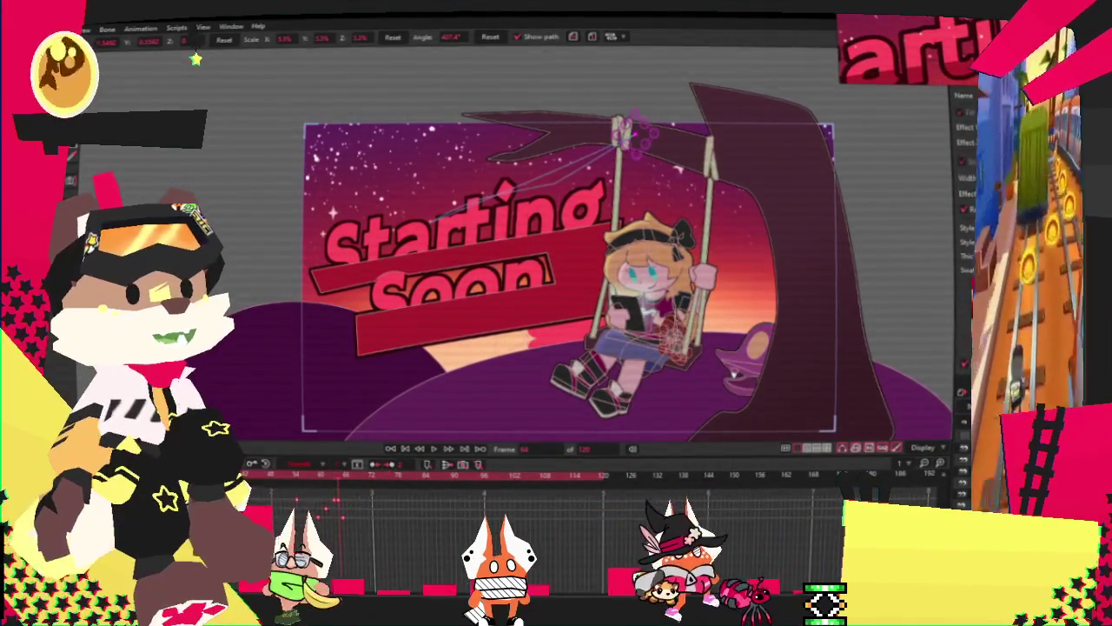
pyautogui.scroll(2, 671, 159)
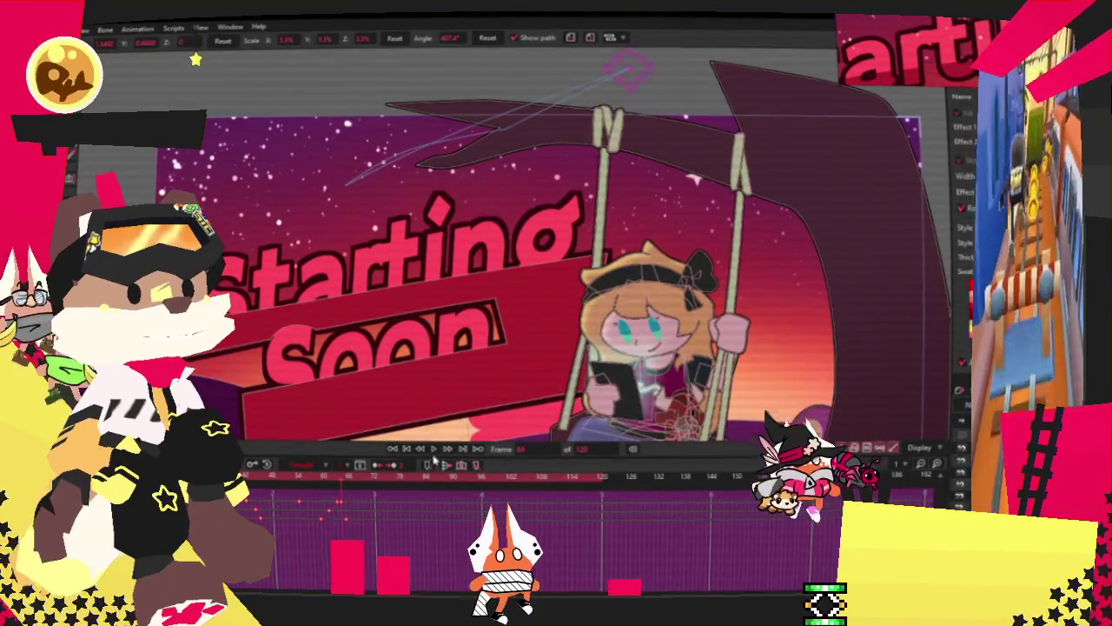
pyautogui.scroll(-2, 382, 250)
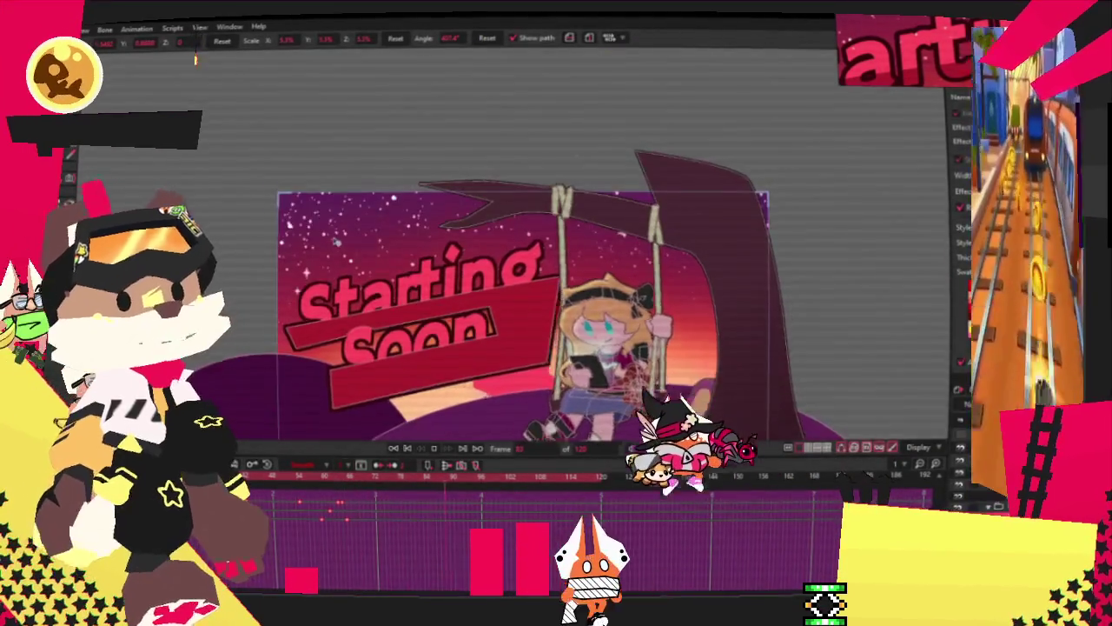
pyautogui.scroll(2, 382, 250)
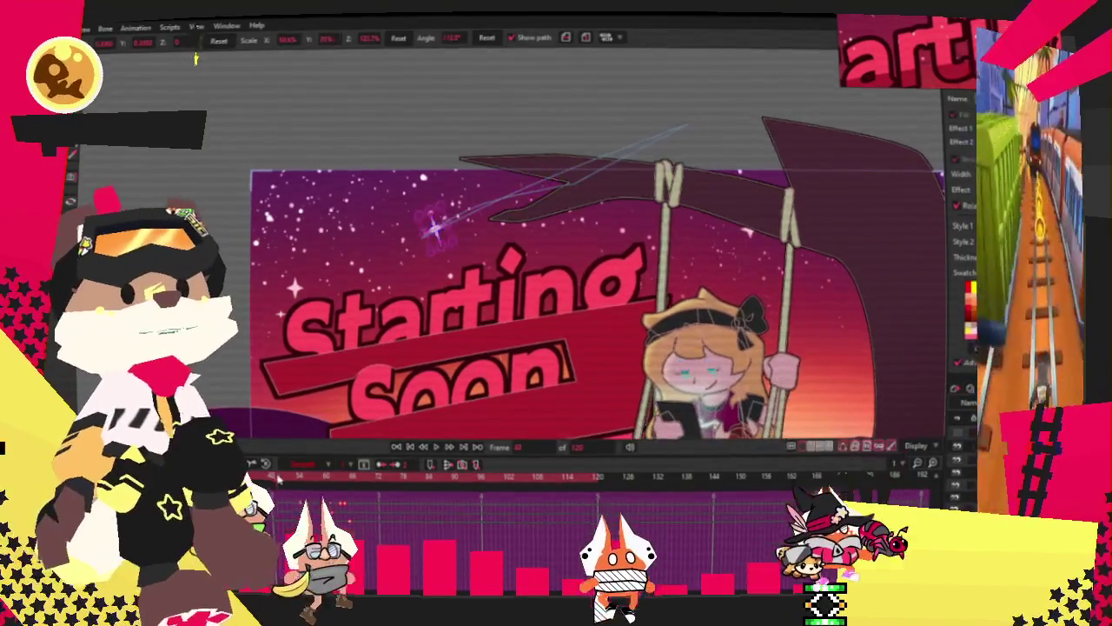
pyautogui.scroll(3, 402, 296)
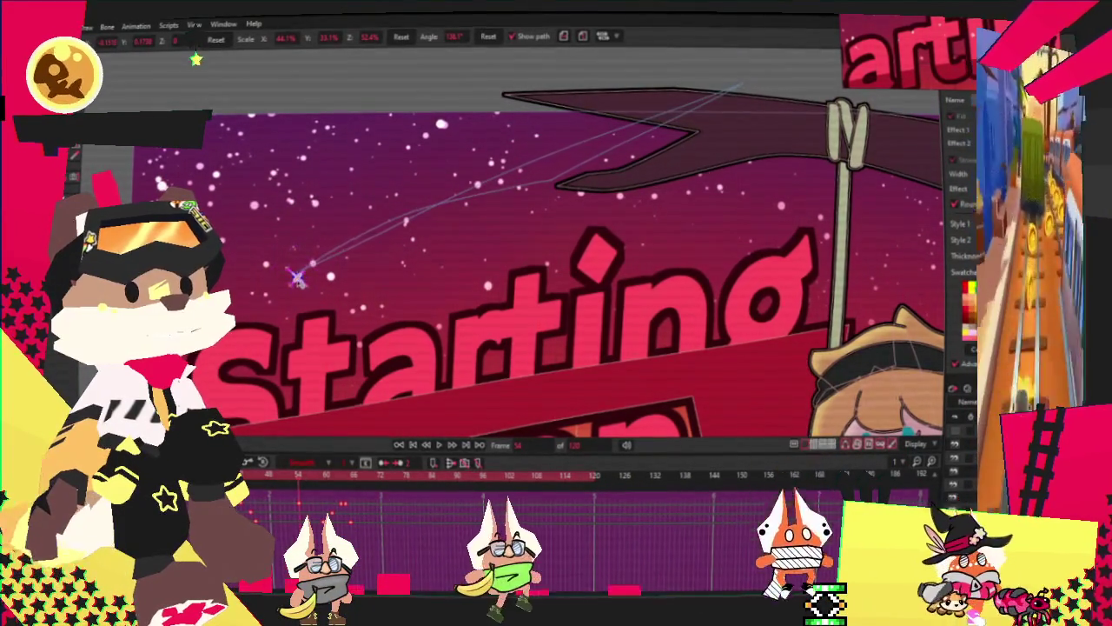
pyautogui.moveTo(298, 276); pyautogui.dragTo(298, 238)
pyautogui.hotkey('ctrl', 'shift', 'Left')
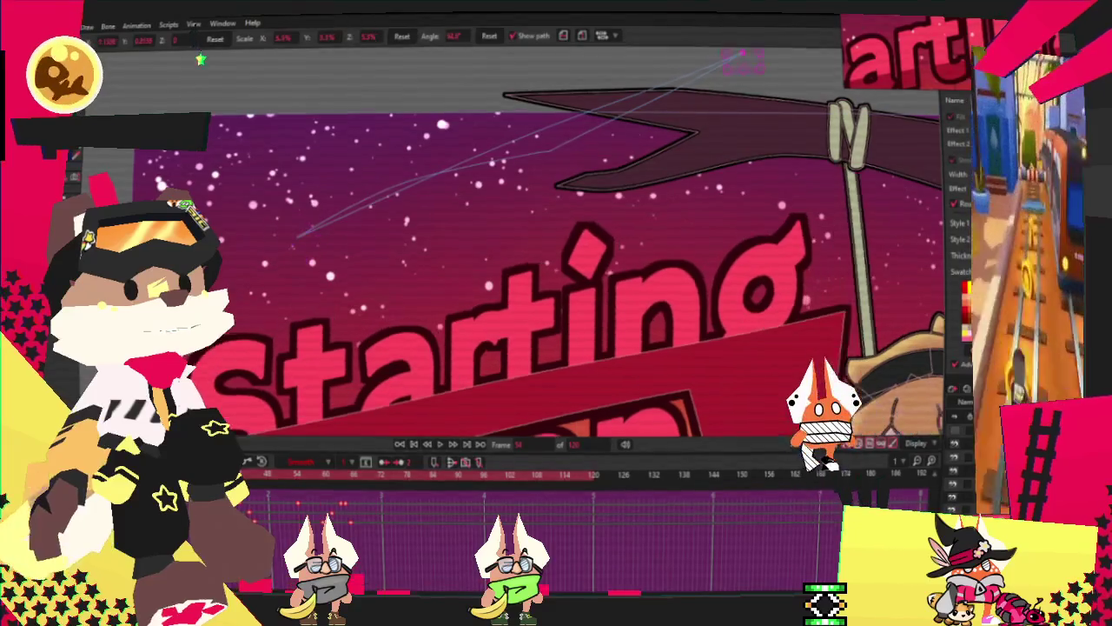
pyautogui.click(443, 444)
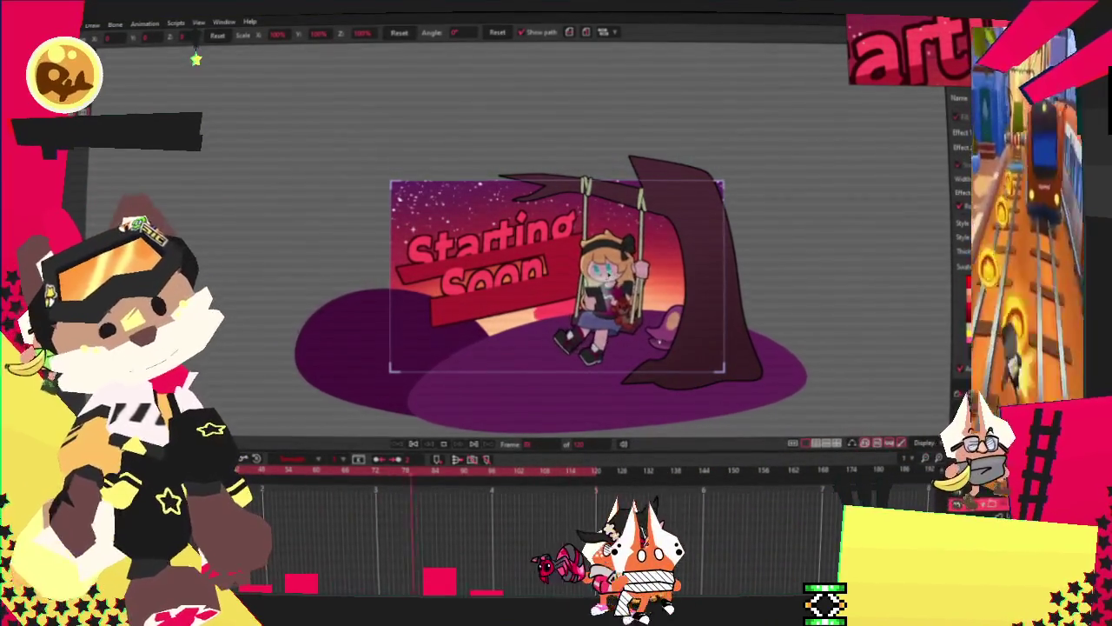
pyautogui.scroll(2, 530, 292)
pyautogui.scroll(2, 530, 293)
pyautogui.scroll(2, 530, 292)
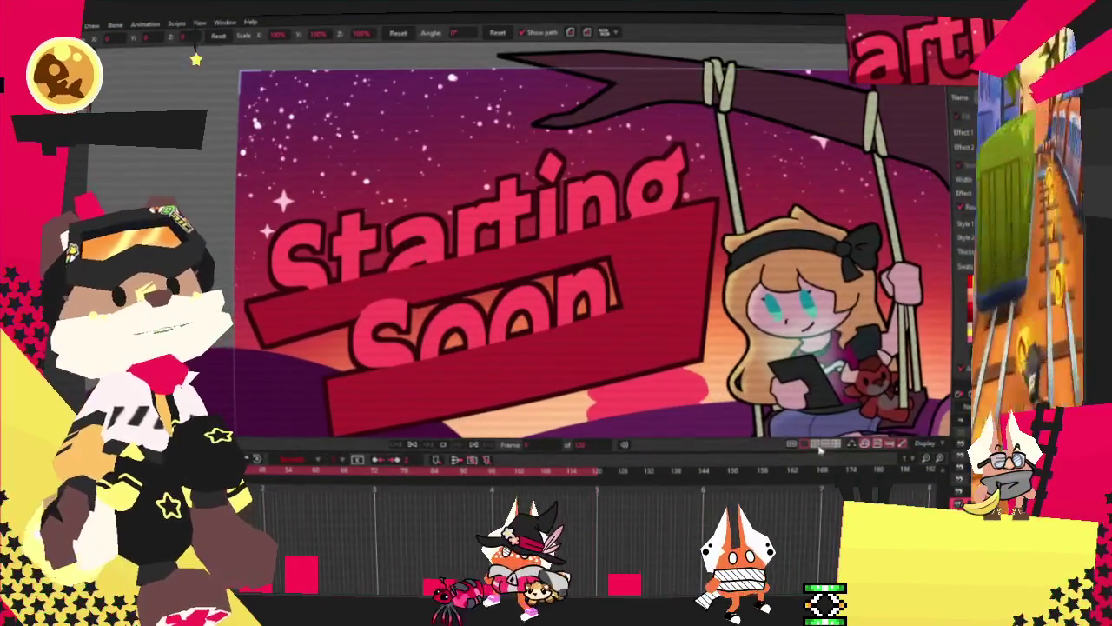
pyautogui.scroll(1, 530, 293)
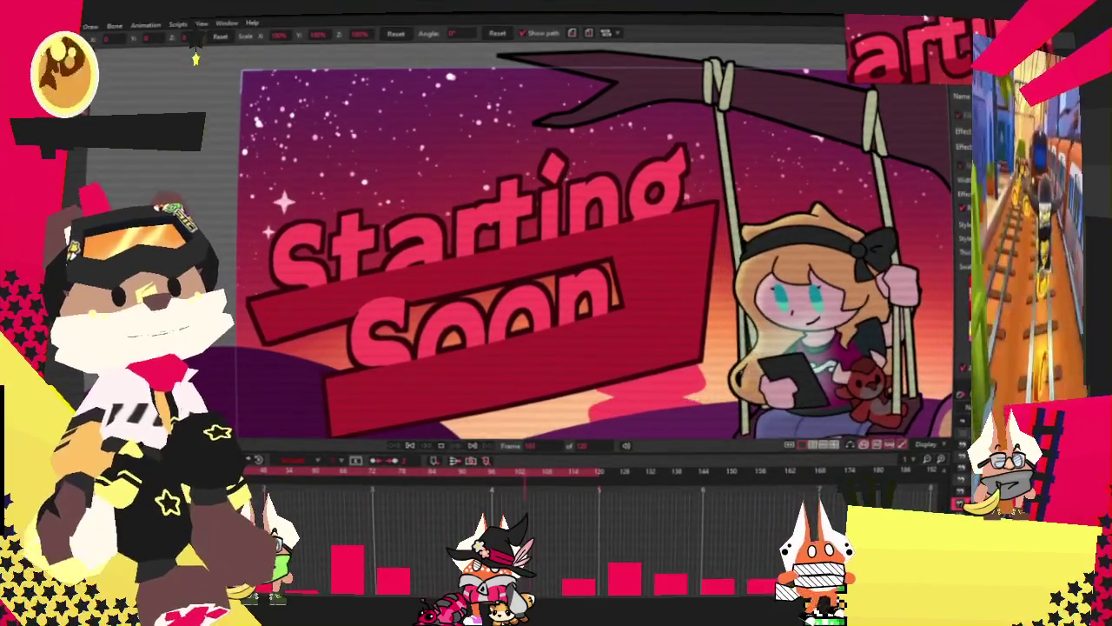
pyautogui.scroll(-2, 627, 296)
pyautogui.scroll(-1, 628, 296)
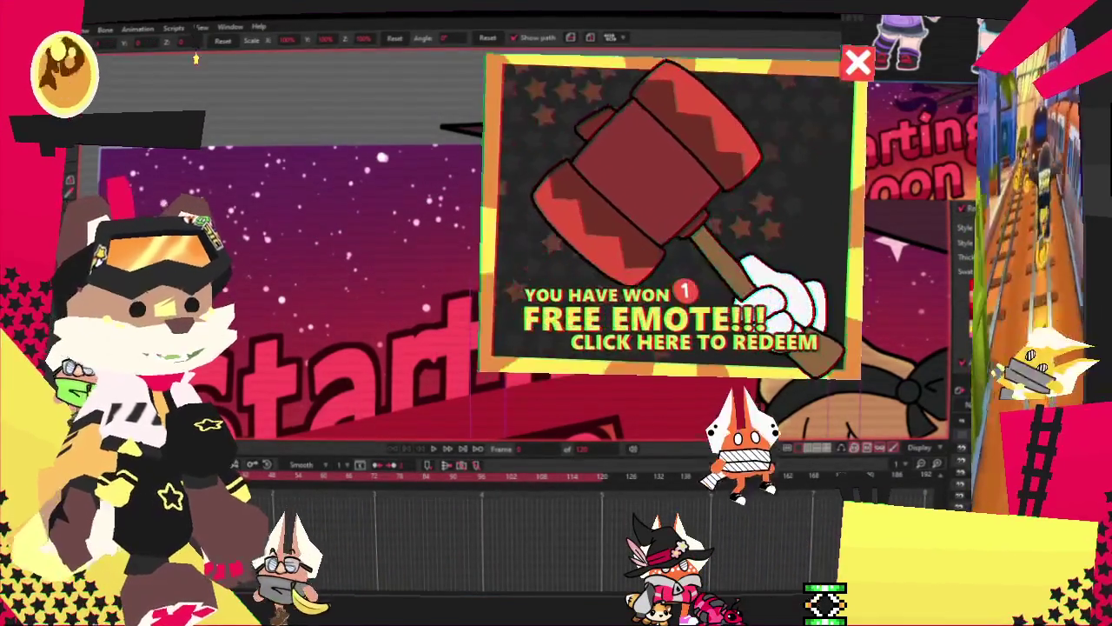
# Step: Add a dark purple rectangle in the sky and prepare to reshape its points
pyautogui.press('r')
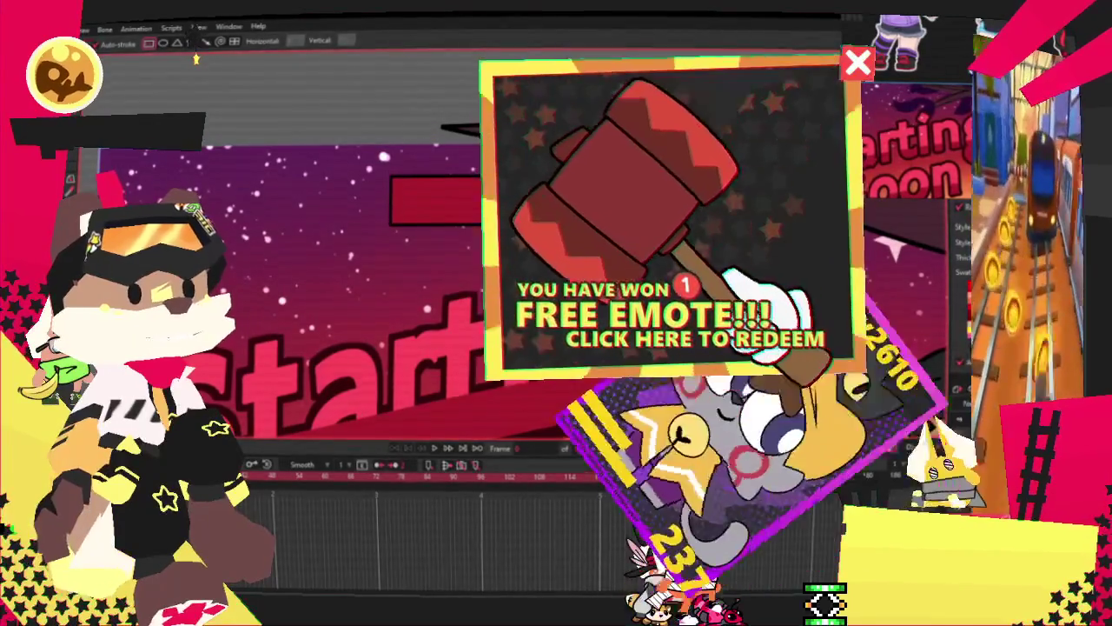
pyautogui.press('g')
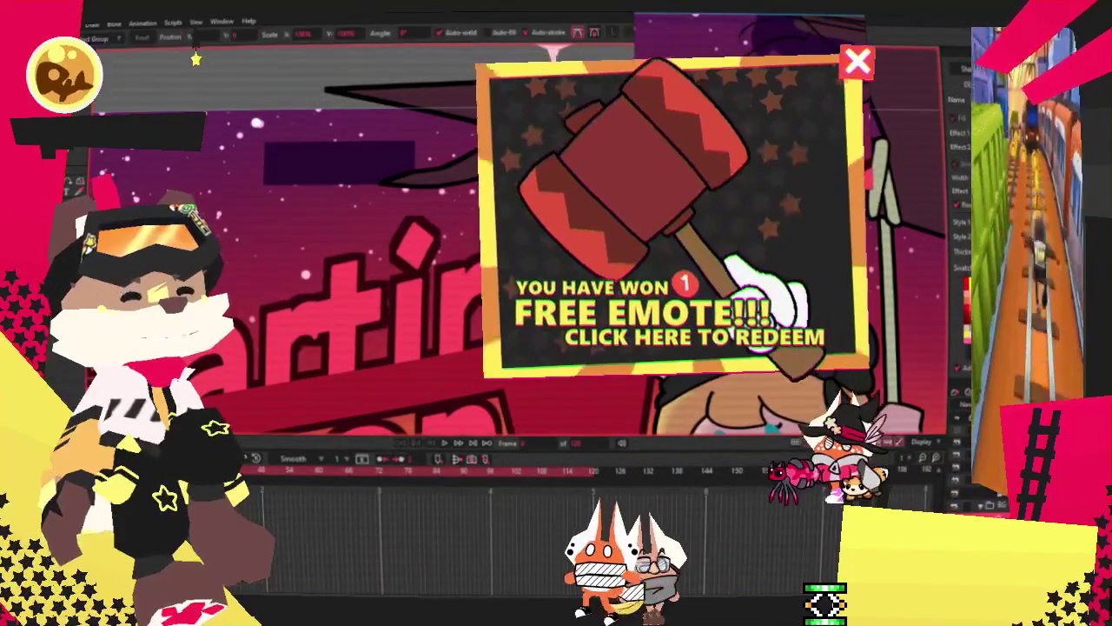
pyautogui.press('t')
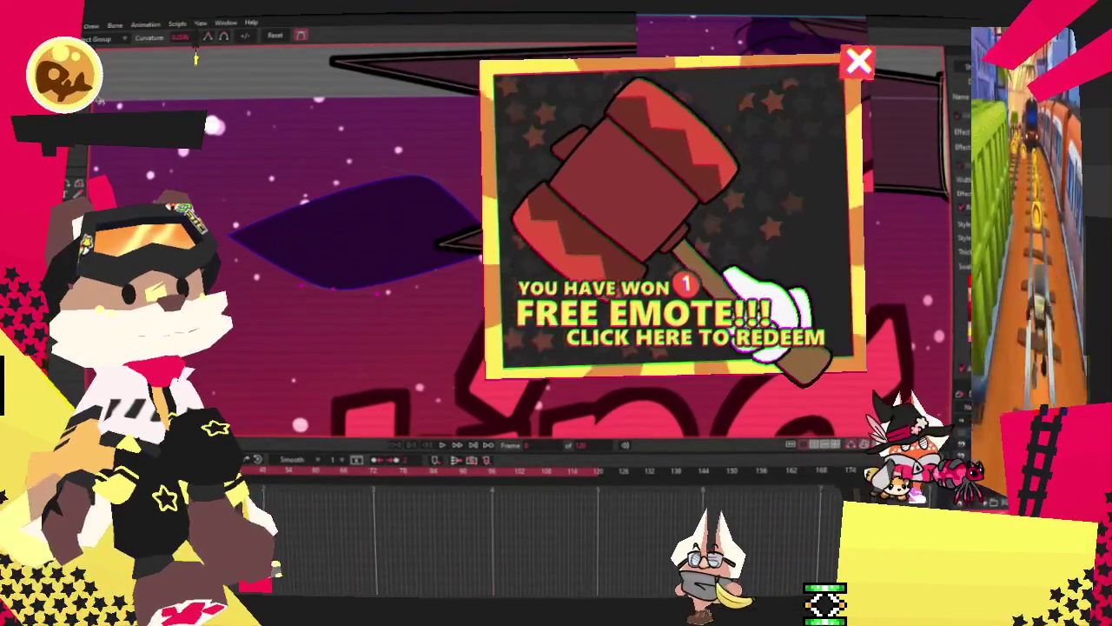
# Step: Pull a point of the purple shape to reshape it into a hat-like form
pyautogui.press('a')
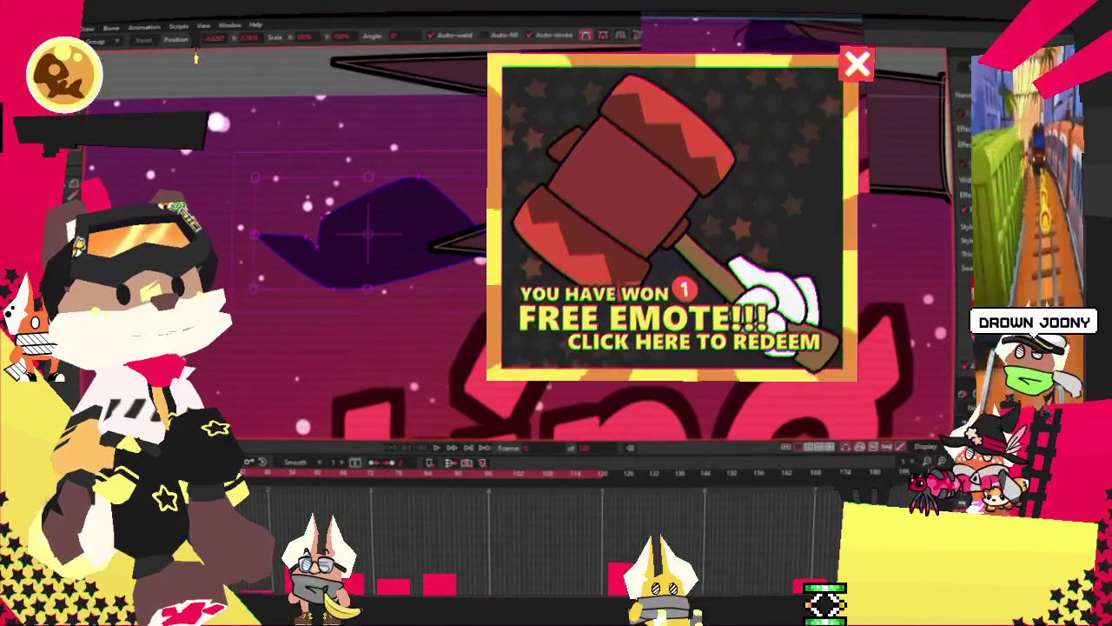
pyautogui.click(424, 190)
pyautogui.moveTo(425, 242); pyautogui.dragTo(439, 239)
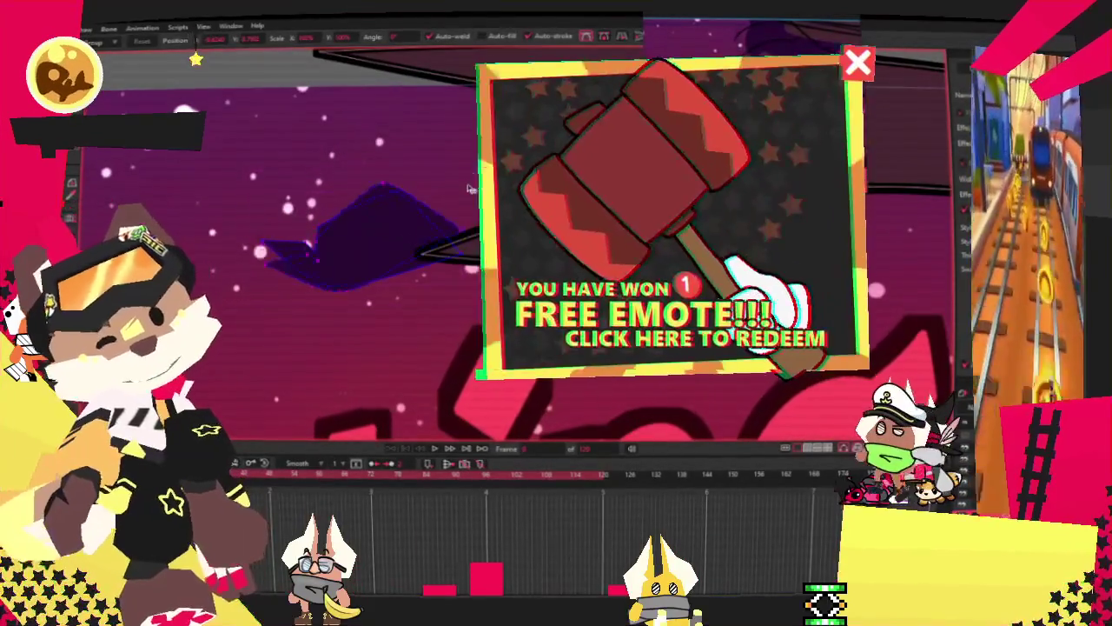
# Step: Select the whole purple shape and move it up and left into the sky above the title
pyautogui.click(383, 261)
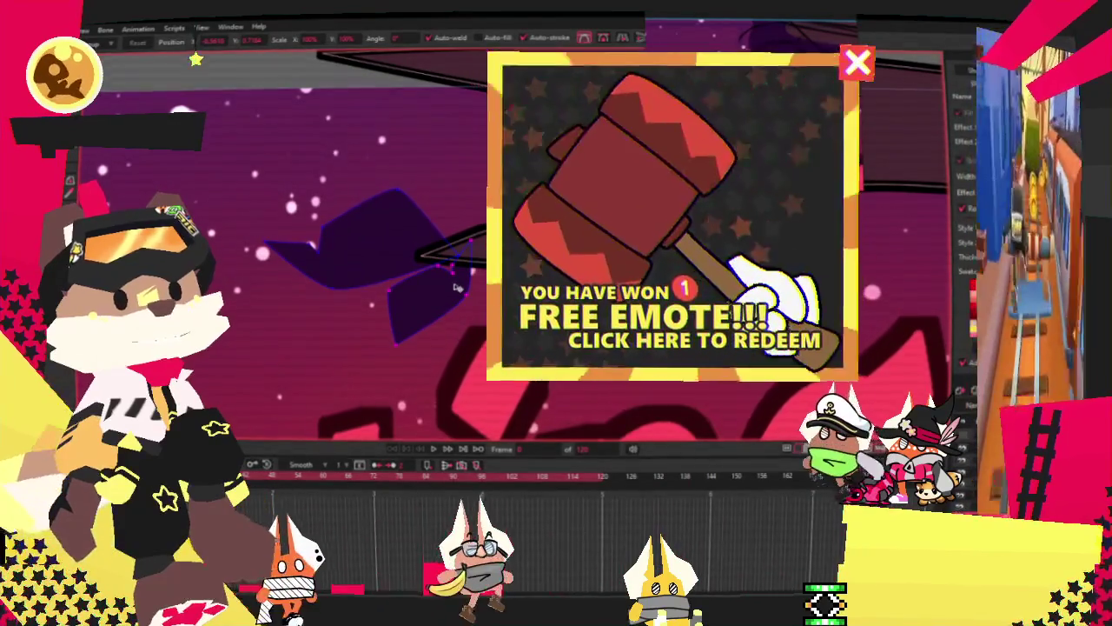
pyautogui.click(394, 258)
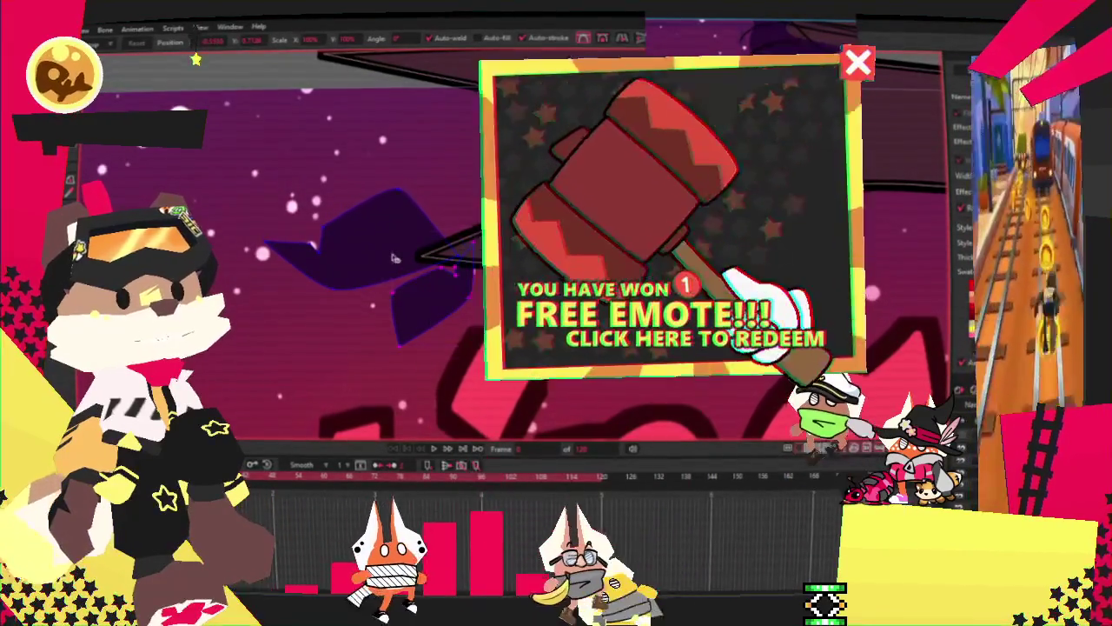
pyautogui.press('g')
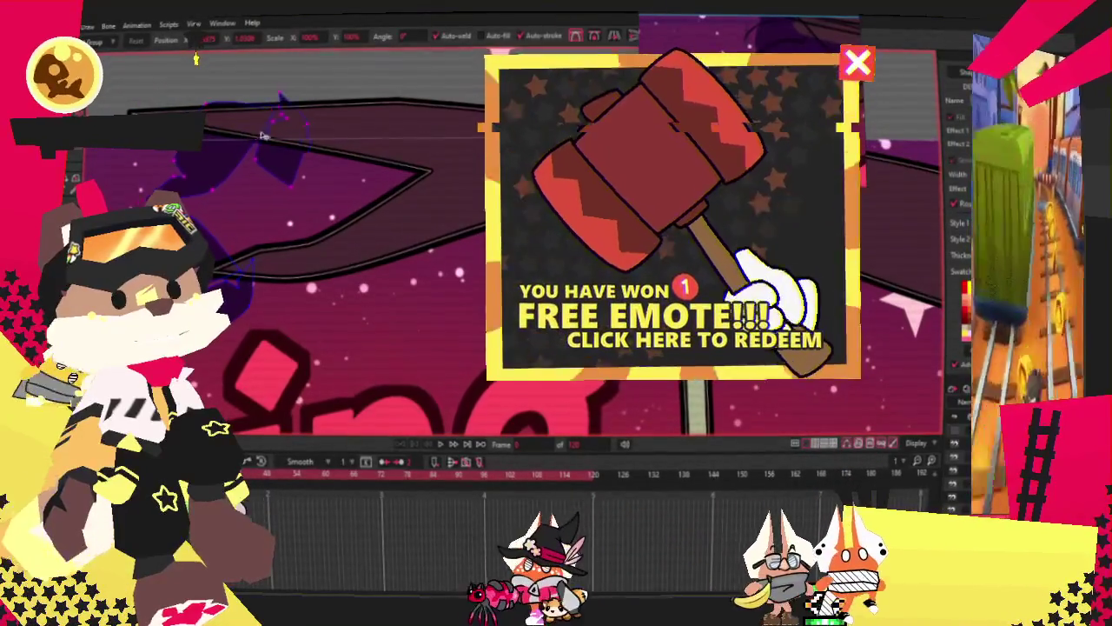
pyautogui.moveTo(256, 135)
pyautogui.mouseDown()
pyautogui.moveTo(352, 135)
pyautogui.moveTo(352, 172)
pyautogui.mouseUp()
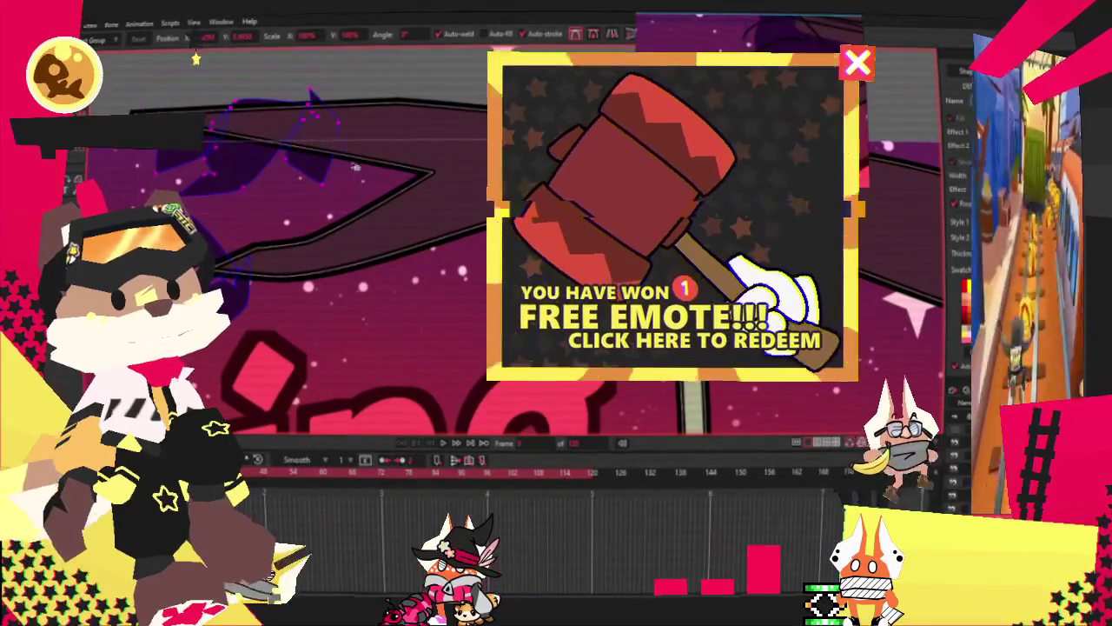
pyautogui.moveTo(355, 165); pyautogui.dragTo(198, 159)
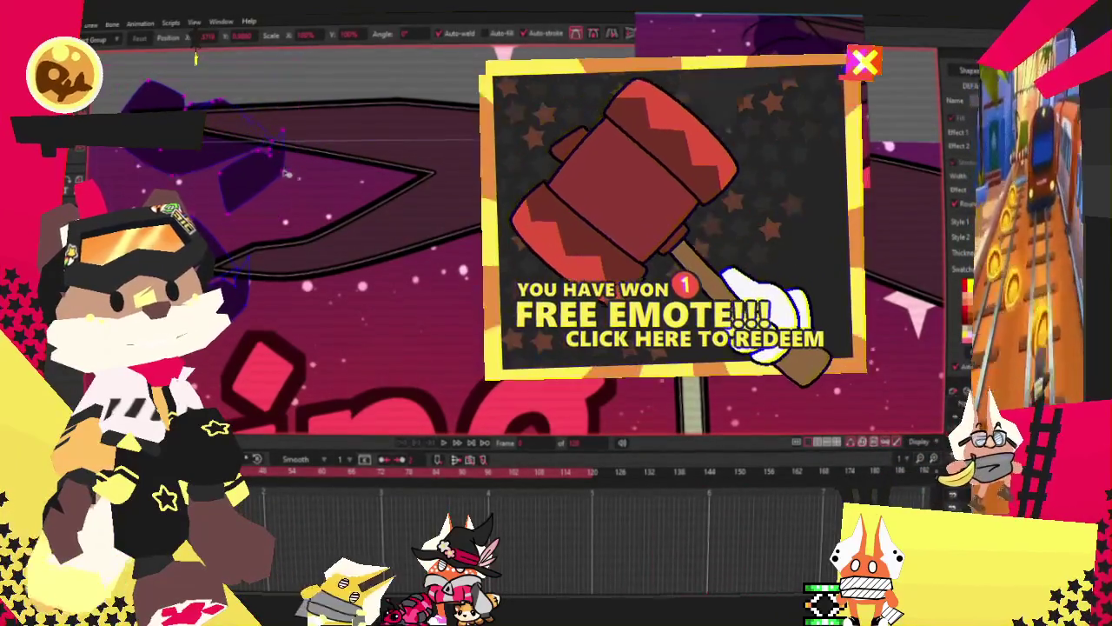
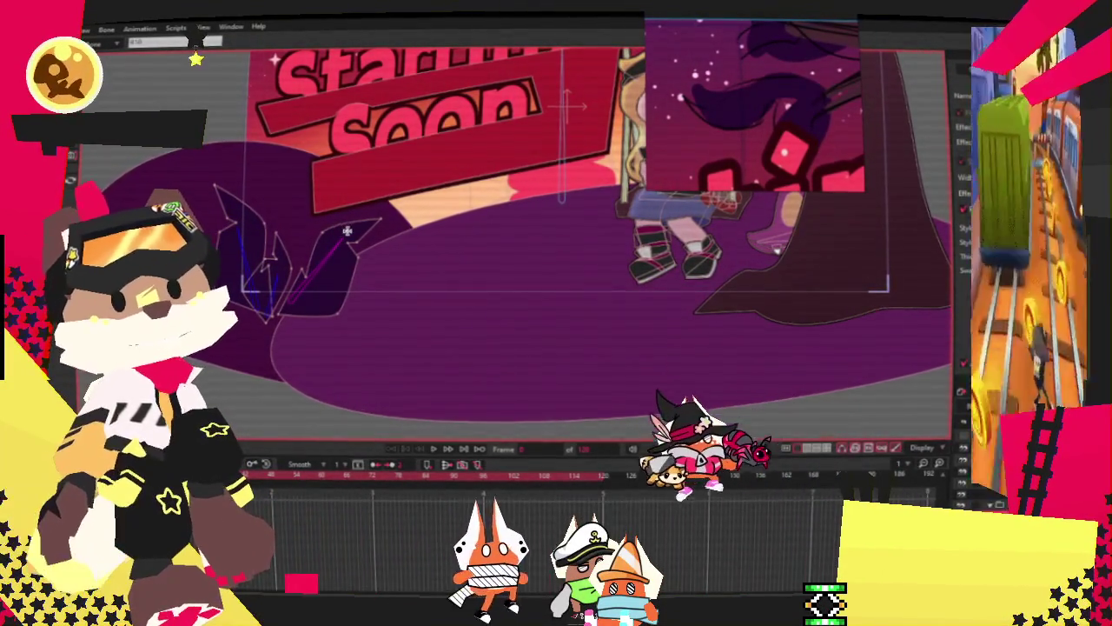
# Step: Switch to Select Bone and open the bone layer's Layer Settings
pyautogui.scroll(-3, 373, 202)
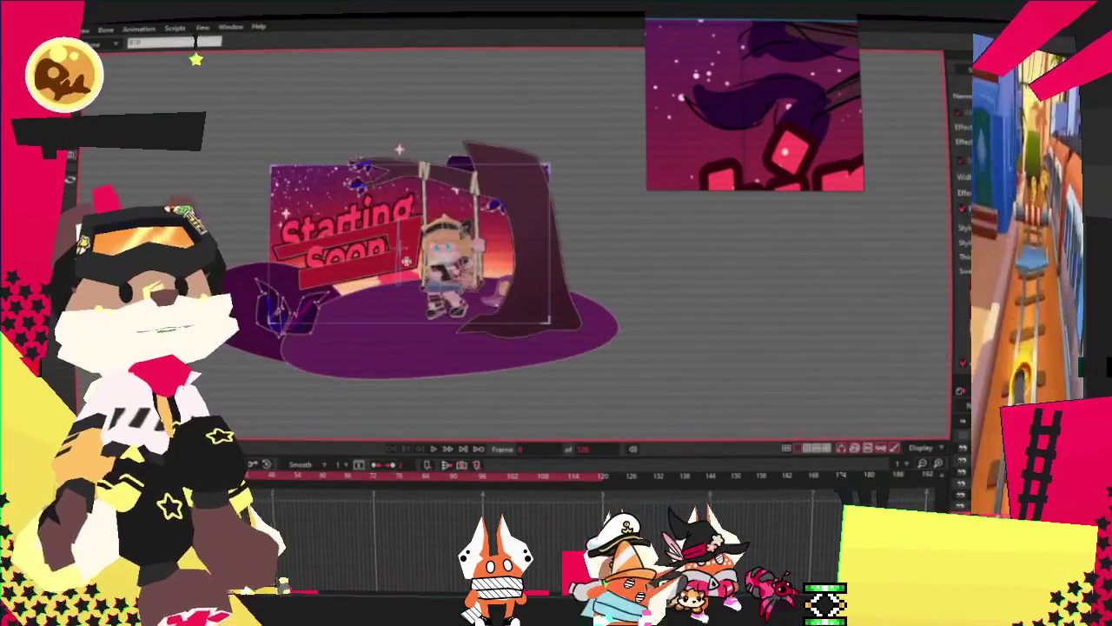
pyautogui.scroll(4, 373, 201)
pyautogui.scroll(3, 310, 246)
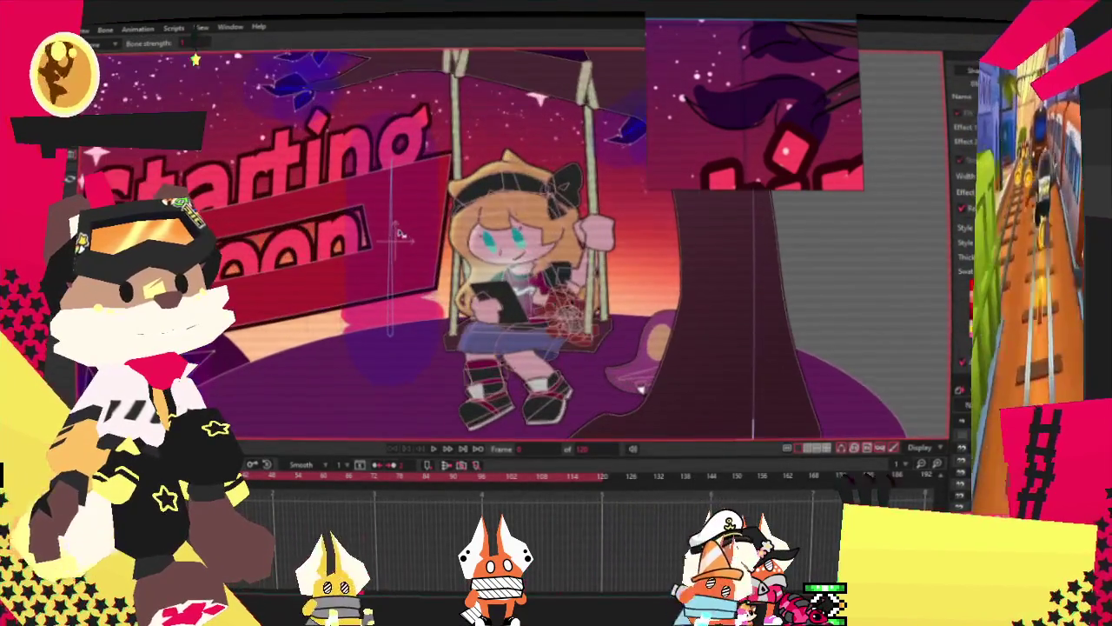
pyautogui.scroll(-4, 310, 245)
pyautogui.scroll(3, 310, 246)
pyautogui.press('z')
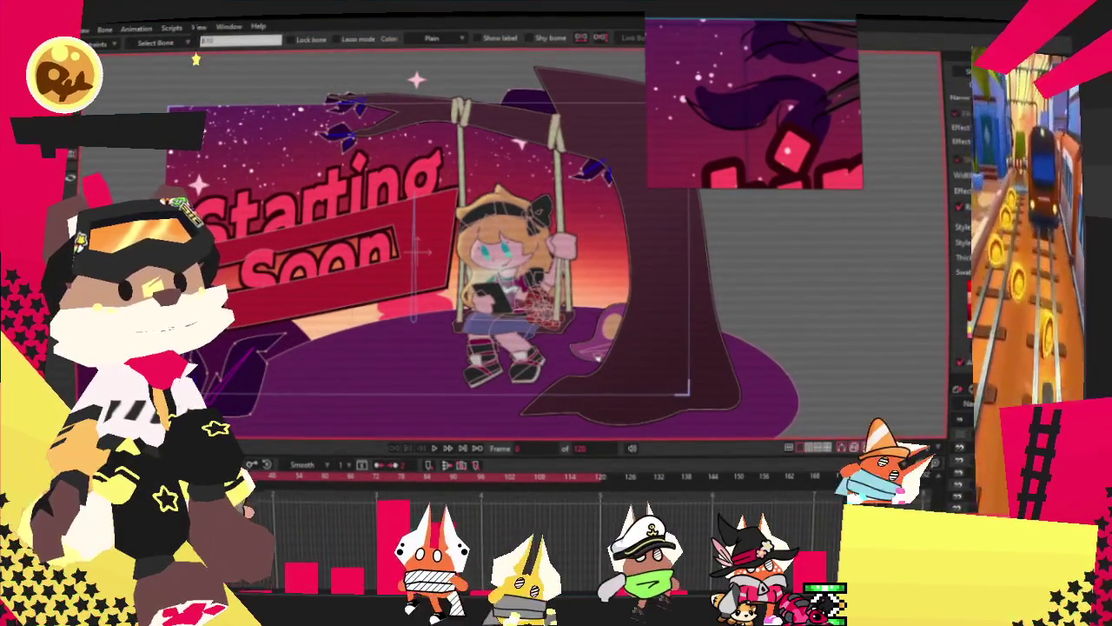
pyautogui.doubleClick(737, 92)
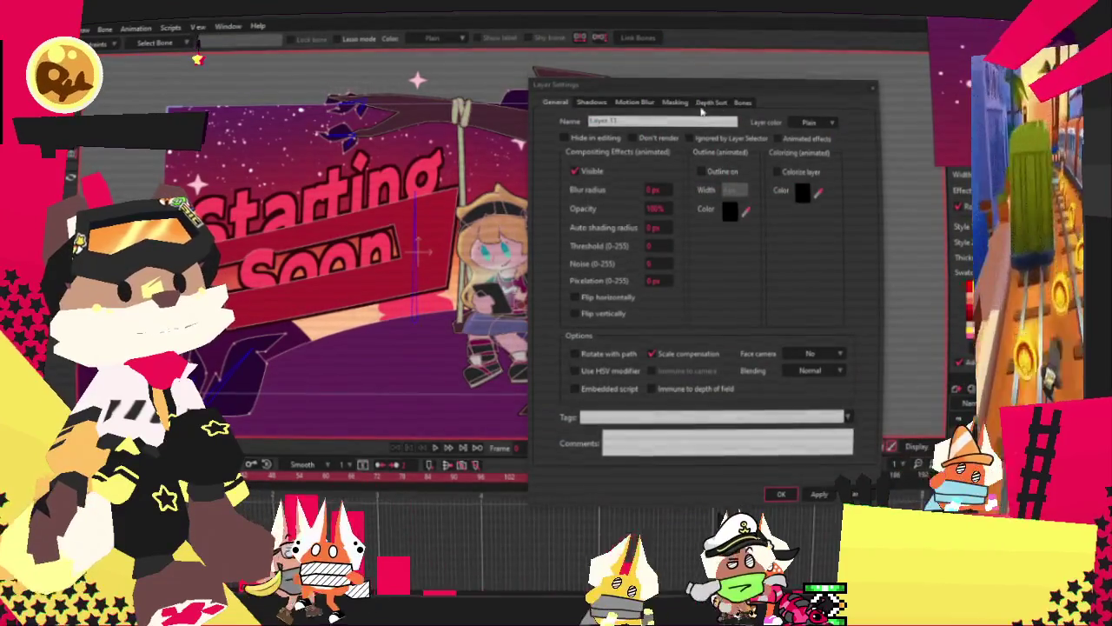
# Step: Set a small gravity dynamics strength and a gravity direction of about 176°, then confirm
pyautogui.click(675, 101)
pyautogui.click(743, 102)
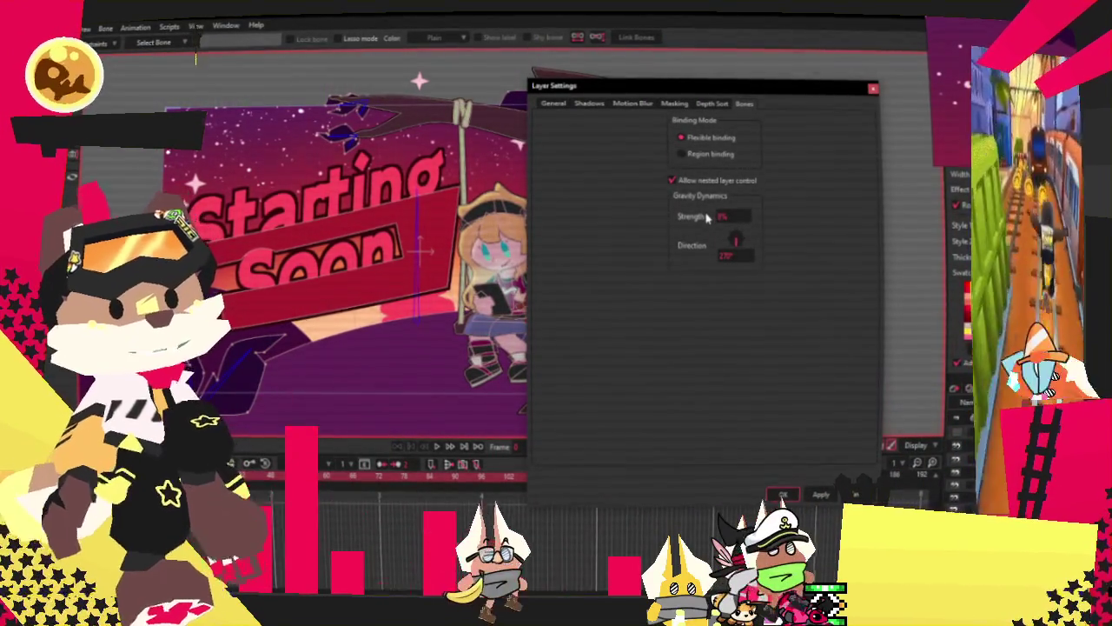
pyautogui.click(724, 218)
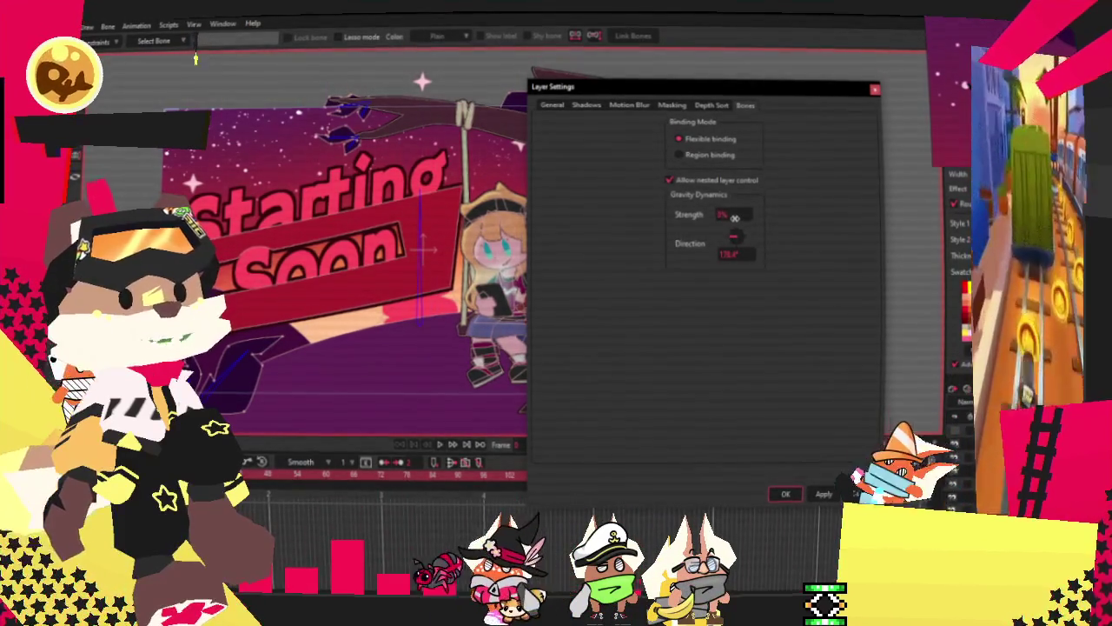
pyautogui.click(786, 493)
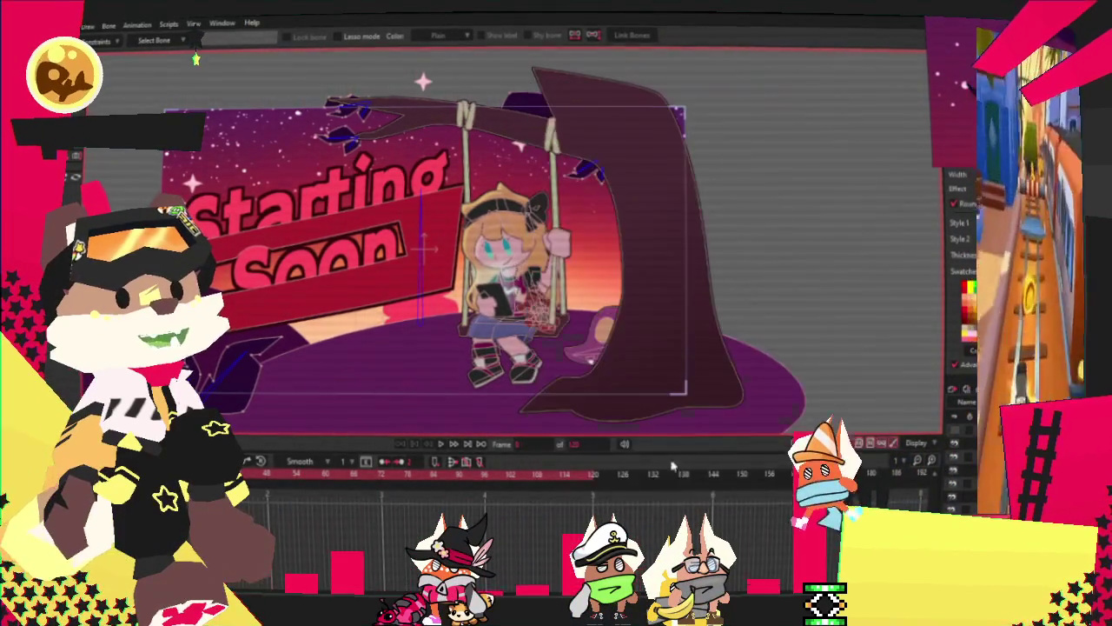
# Step: Play the animation to preview the swing
pyautogui.click(442, 445)
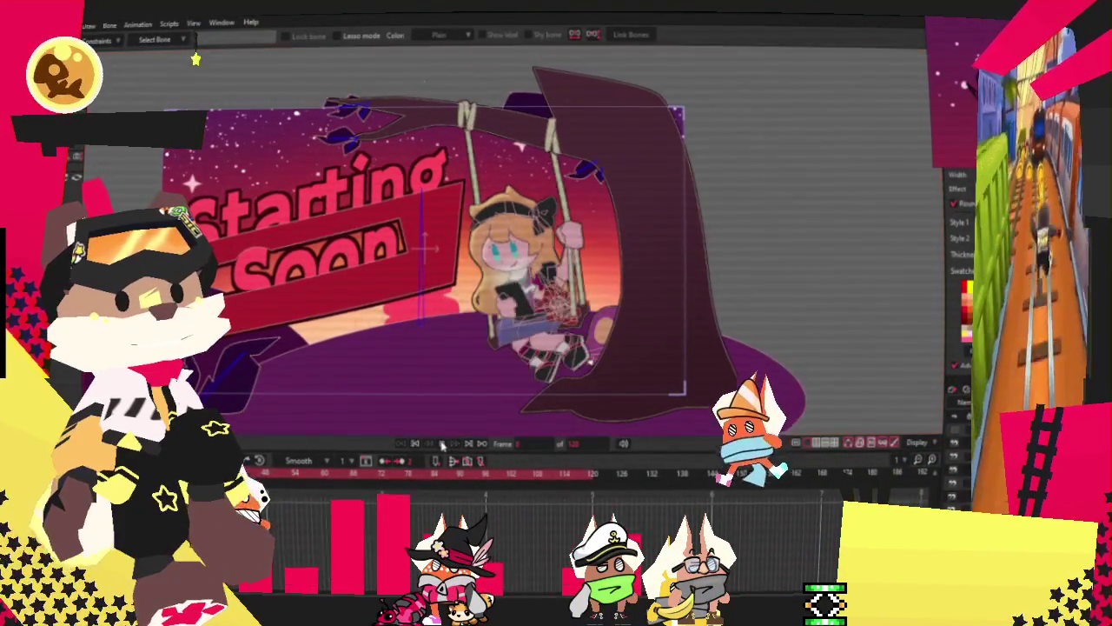
pyautogui.scroll(3, 204, 395)
pyautogui.scroll(-3, 352, 400)
pyautogui.scroll(-1, 352, 400)
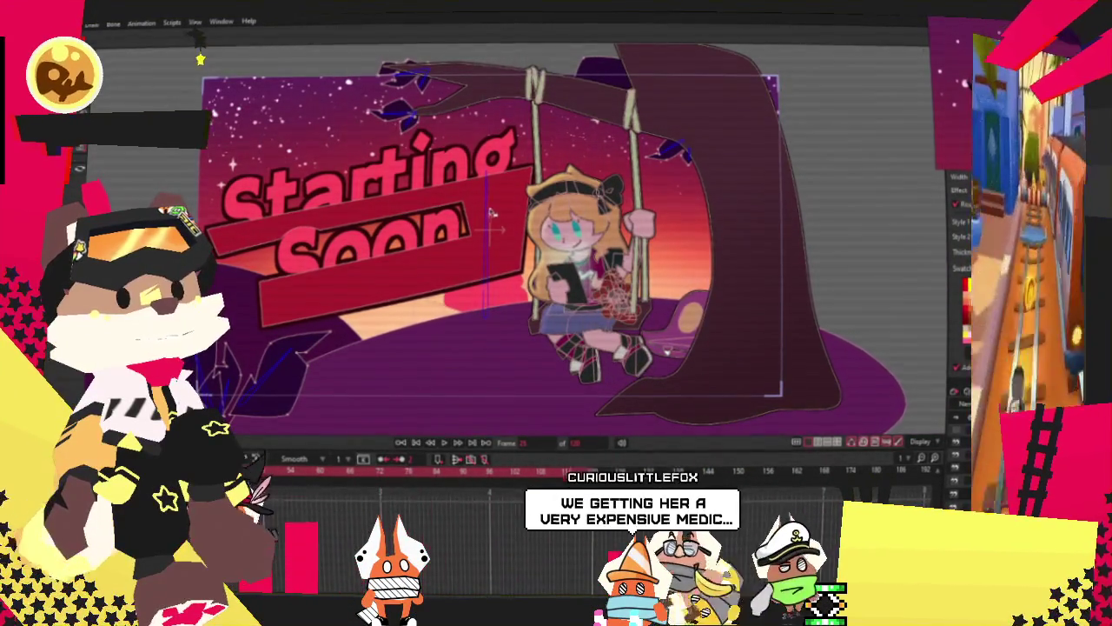
# Step: Rotate the lower-left bone to a new angle and reopen the layer's settings
pyautogui.click(273, 386)
pyautogui.moveTo(273, 386); pyautogui.dragTo(295, 364)
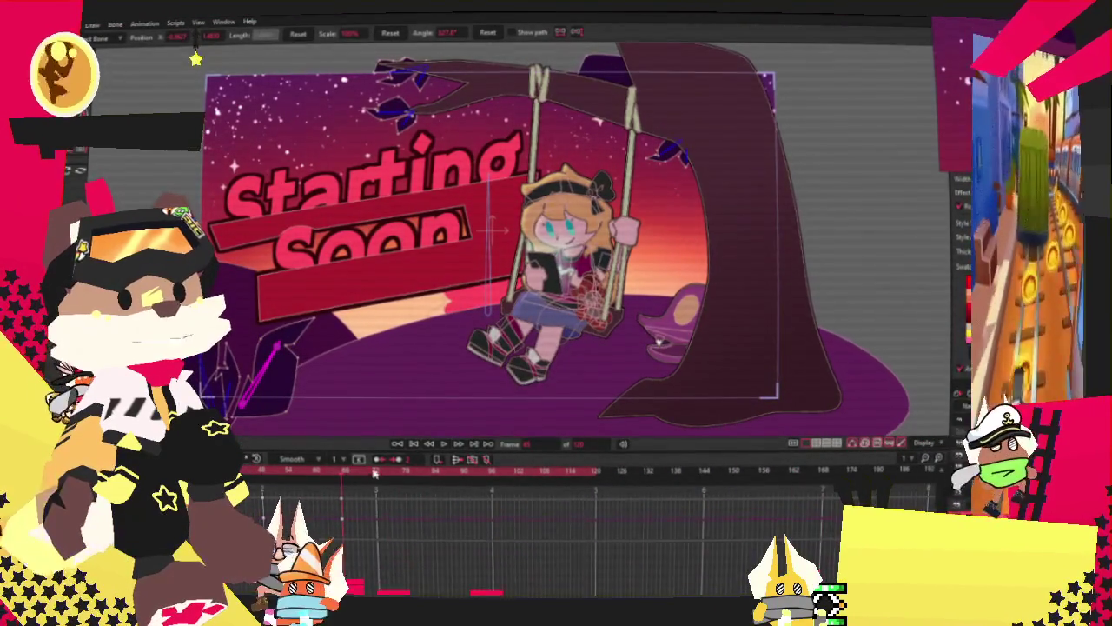
pyautogui.doubleClick(667, 350)
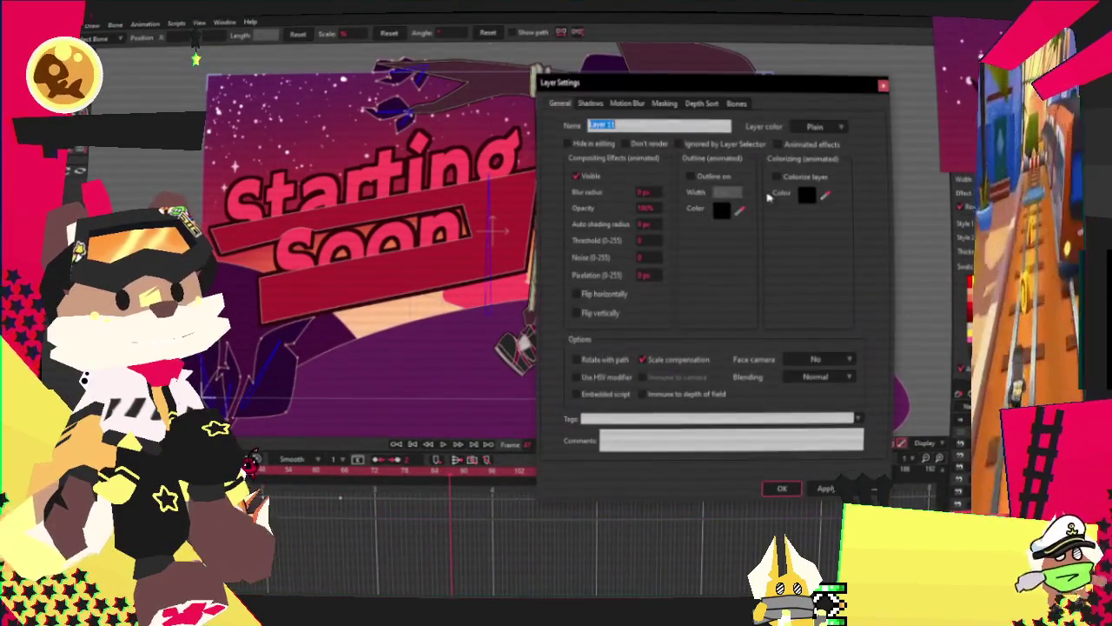
# Step: Set gravity dynamics strength to 28%, check a later frame, then rewind to frame 0
pyautogui.click(738, 104)
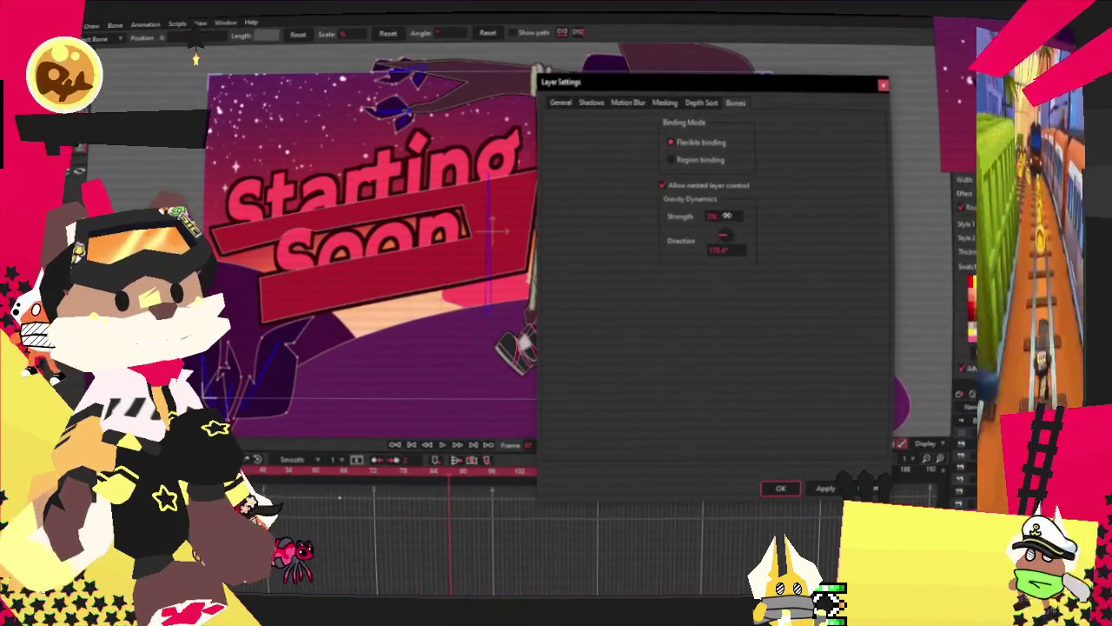
pyautogui.moveTo(727, 215); pyautogui.dragTo(740, 215)
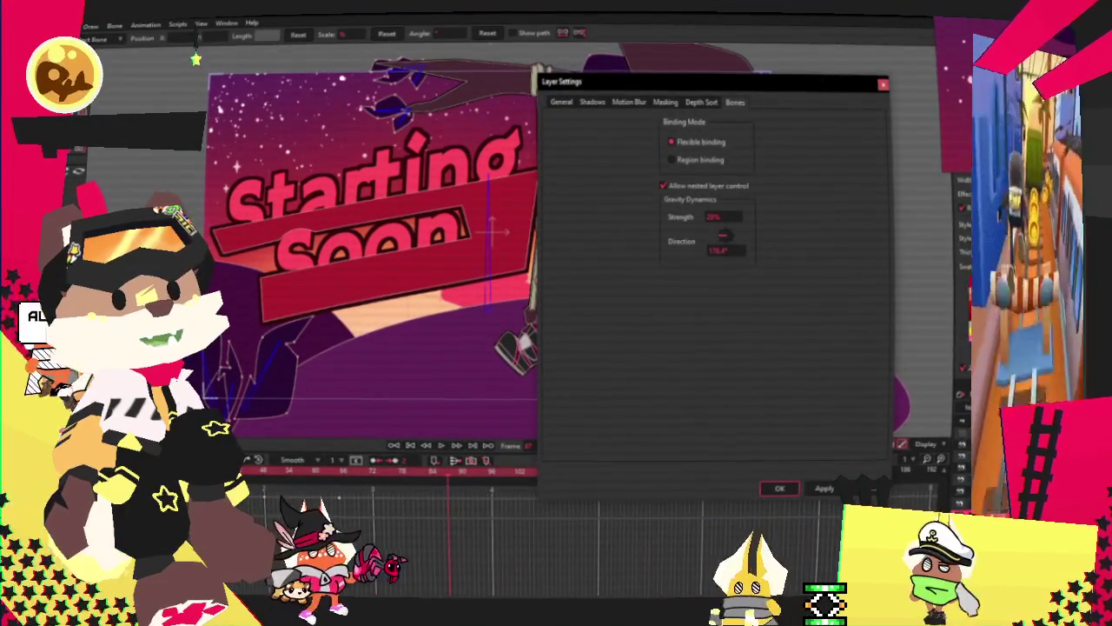
pyautogui.click(777, 490)
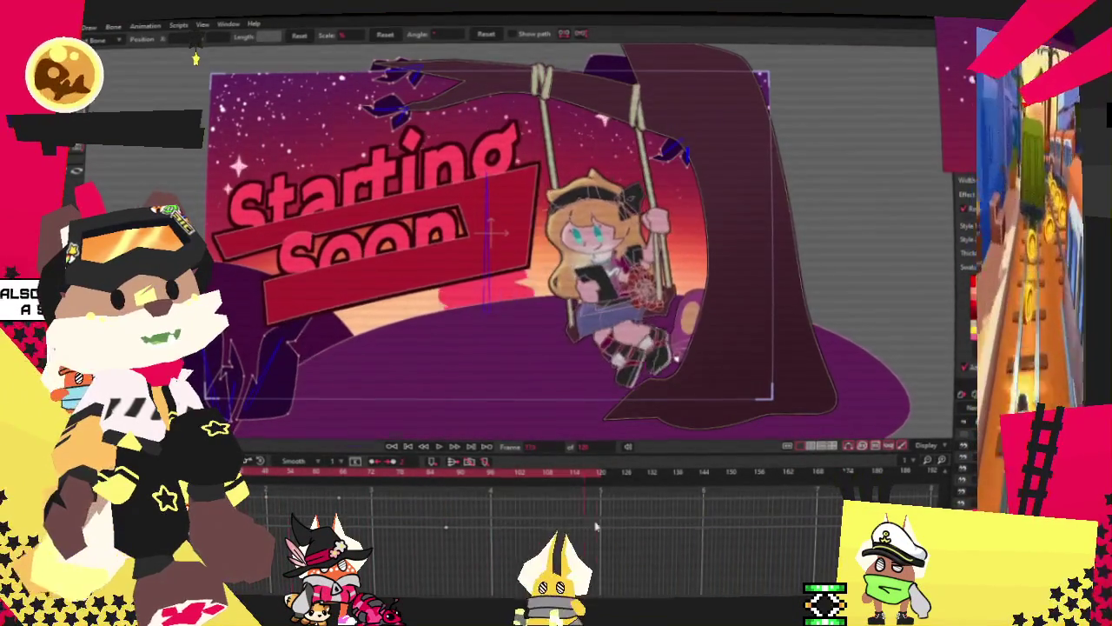
pyautogui.click(685, 549)
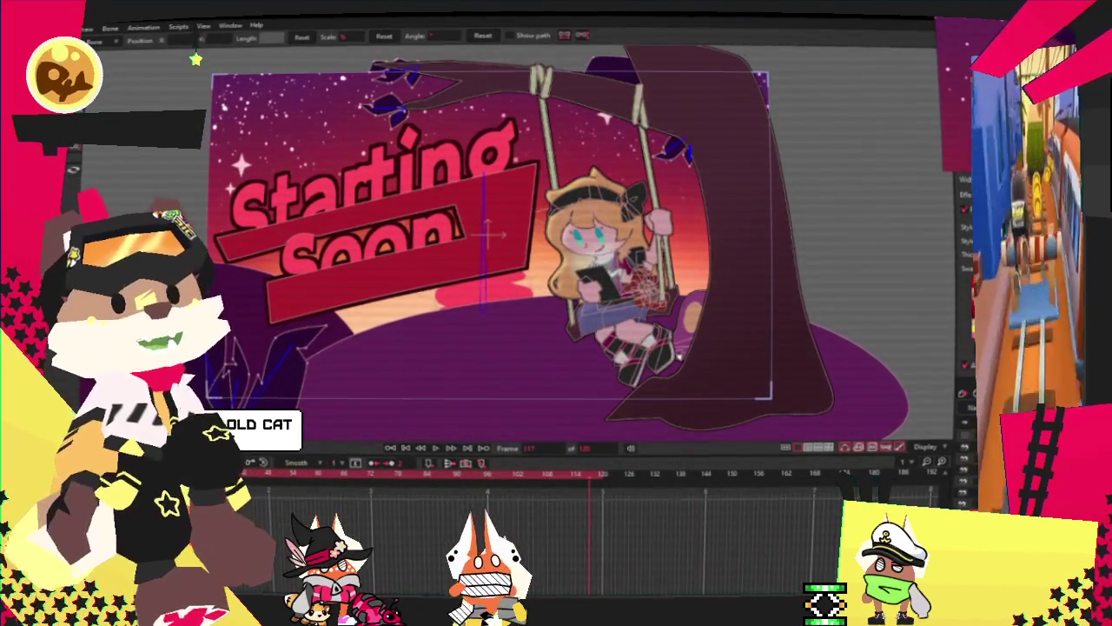
pyautogui.hotkey('shift', 'ctrl', 'Left')
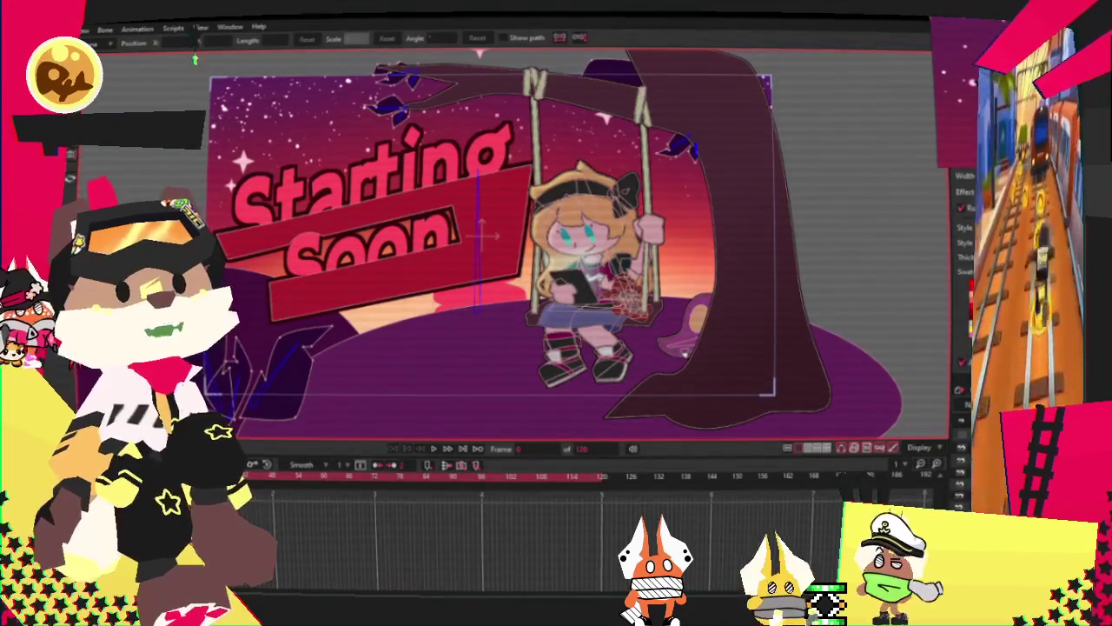
# Step: Browse the bone layer's Layer Settings sections and close them without changes
pyautogui.doubleClick(1008, 200)
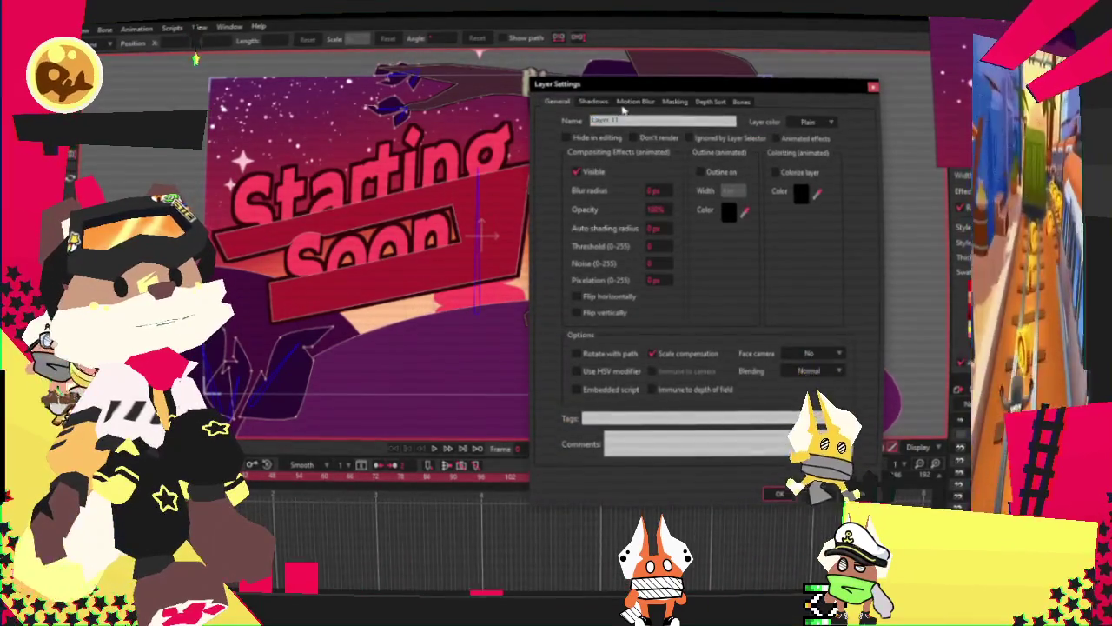
pyautogui.click(635, 102)
pyautogui.click(675, 102)
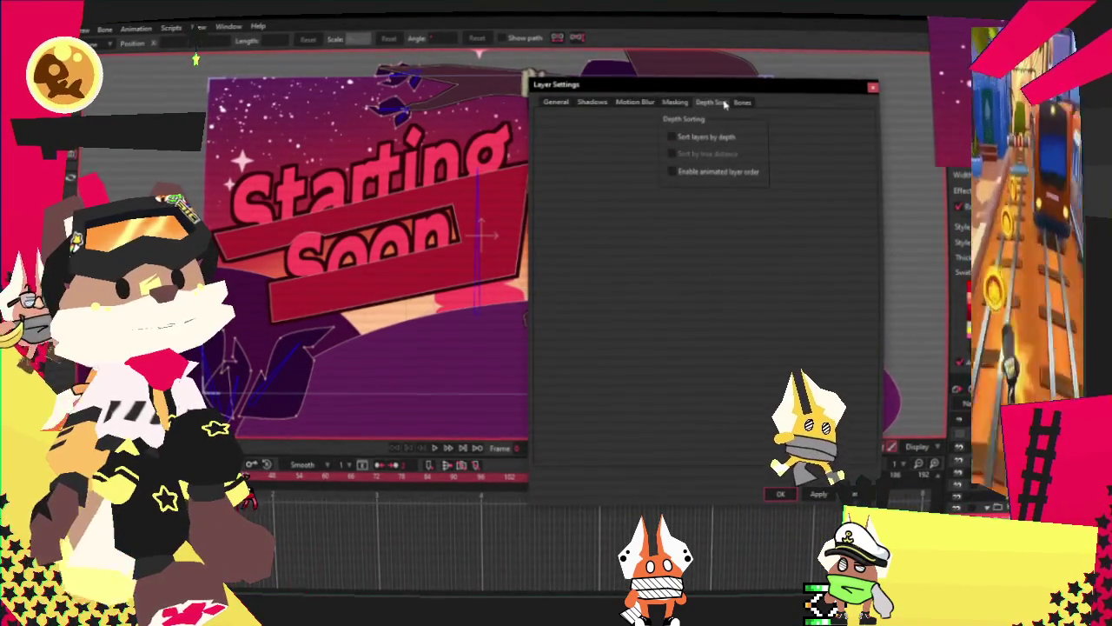
pyautogui.click(556, 103)
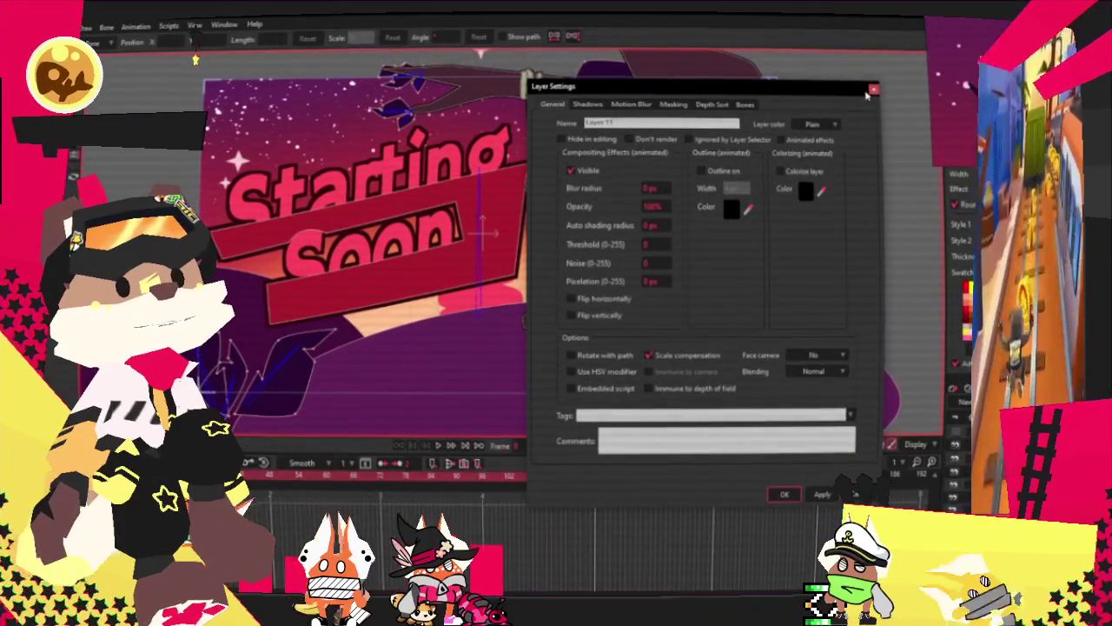
pyautogui.click(873, 90)
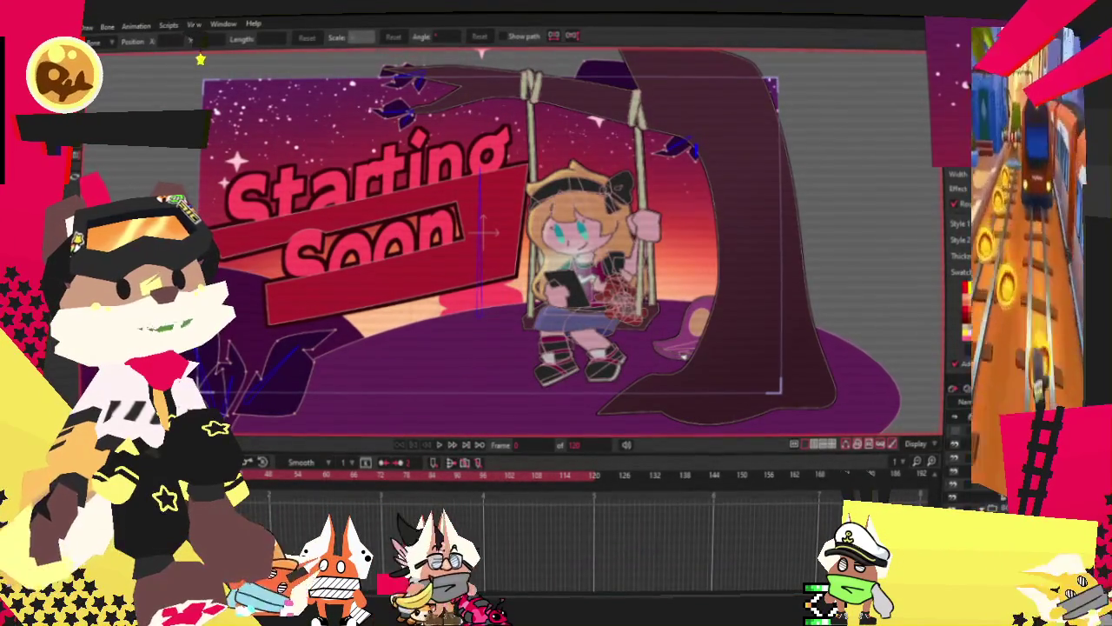
# Step: Switch to vector point editing and open the vector layer's settings
pyautogui.click(954, 388)
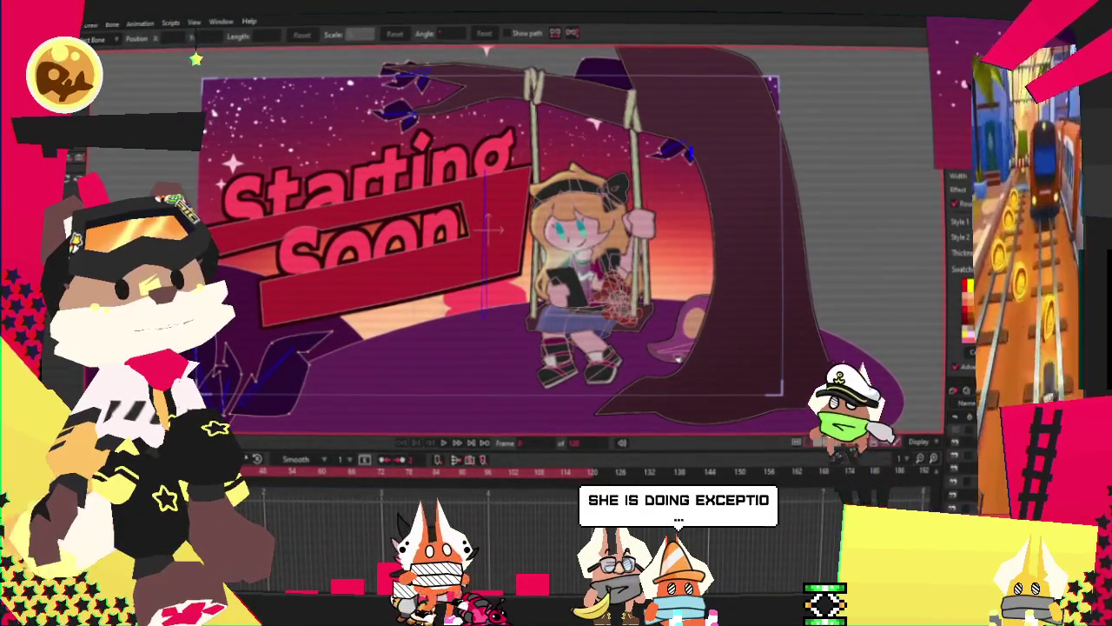
pyautogui.press('g')
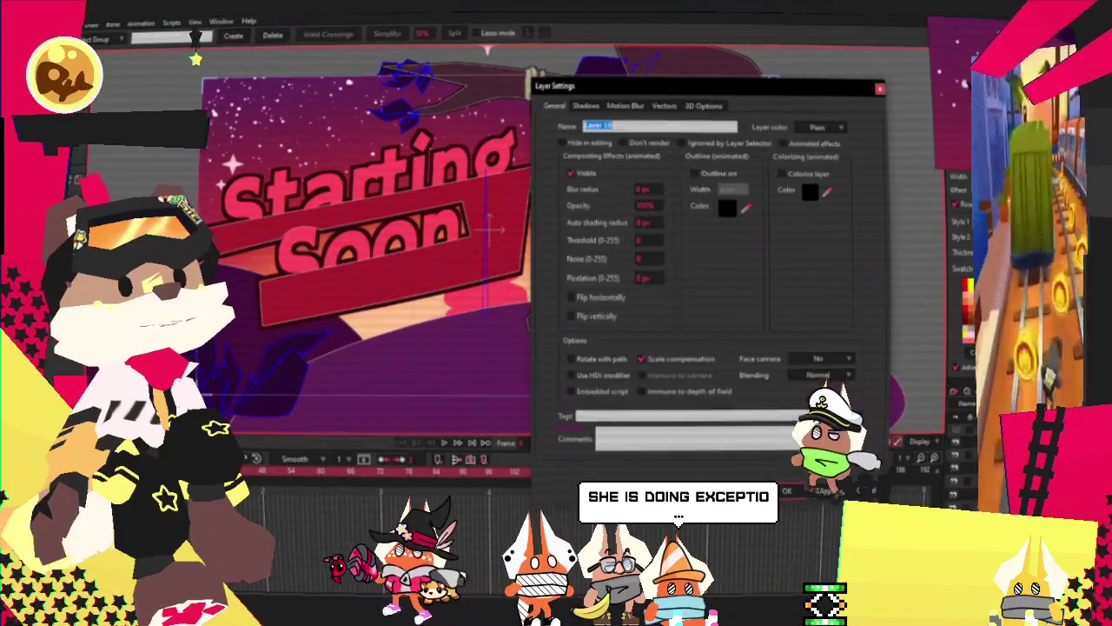
pyautogui.click(704, 105)
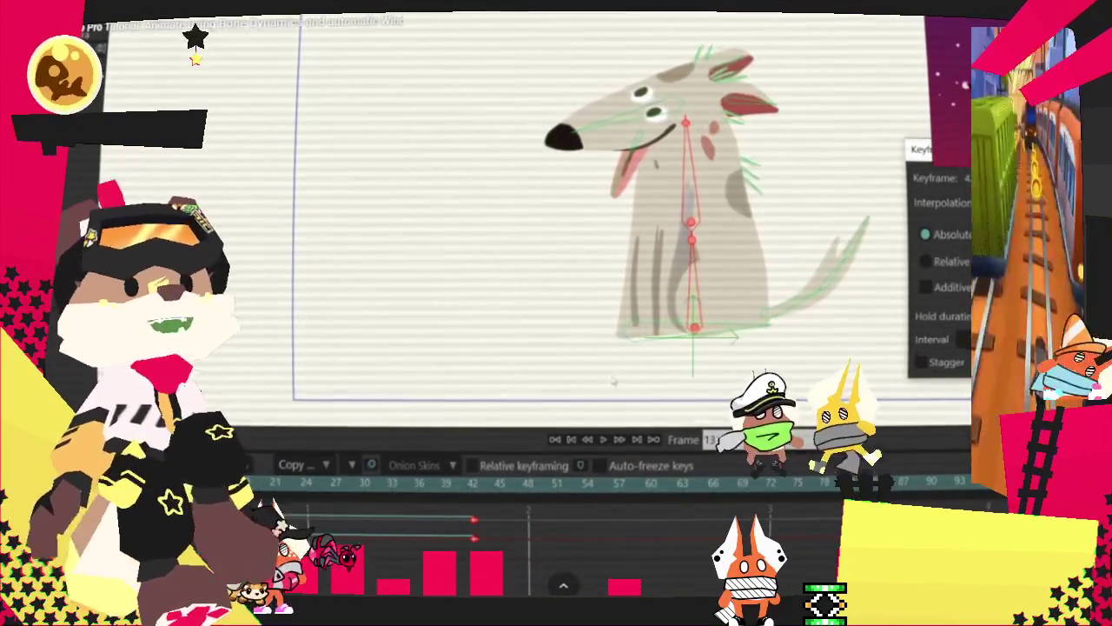
# Step: Pause and resume the 'Animate using Bone Dynamics and automatic Wind' tutorial video
pyautogui.click(615, 379)
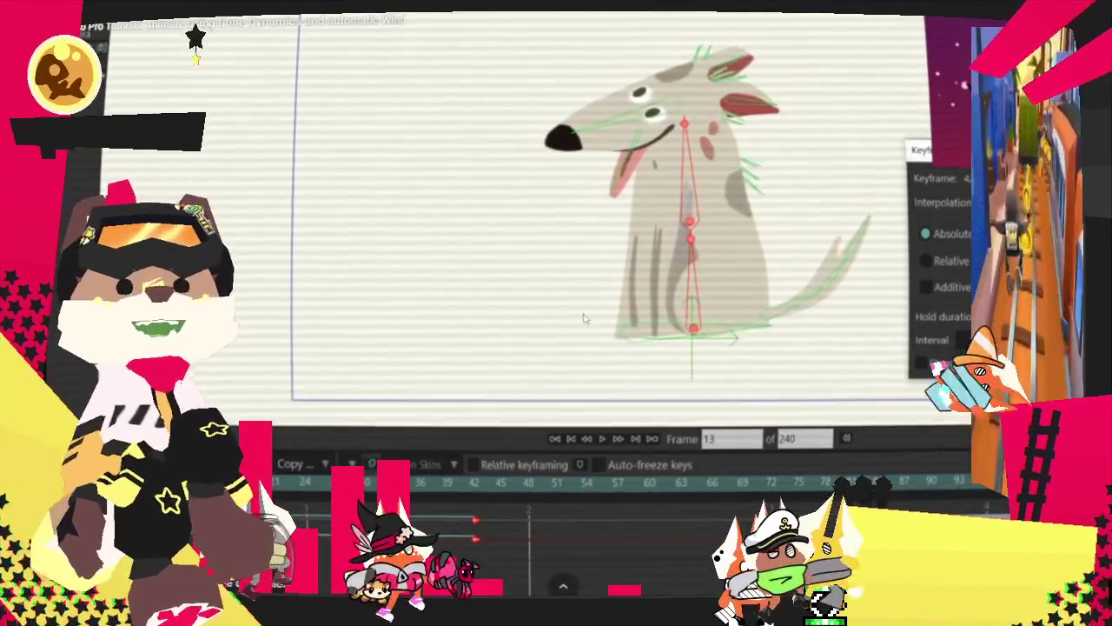
pyautogui.click(584, 319)
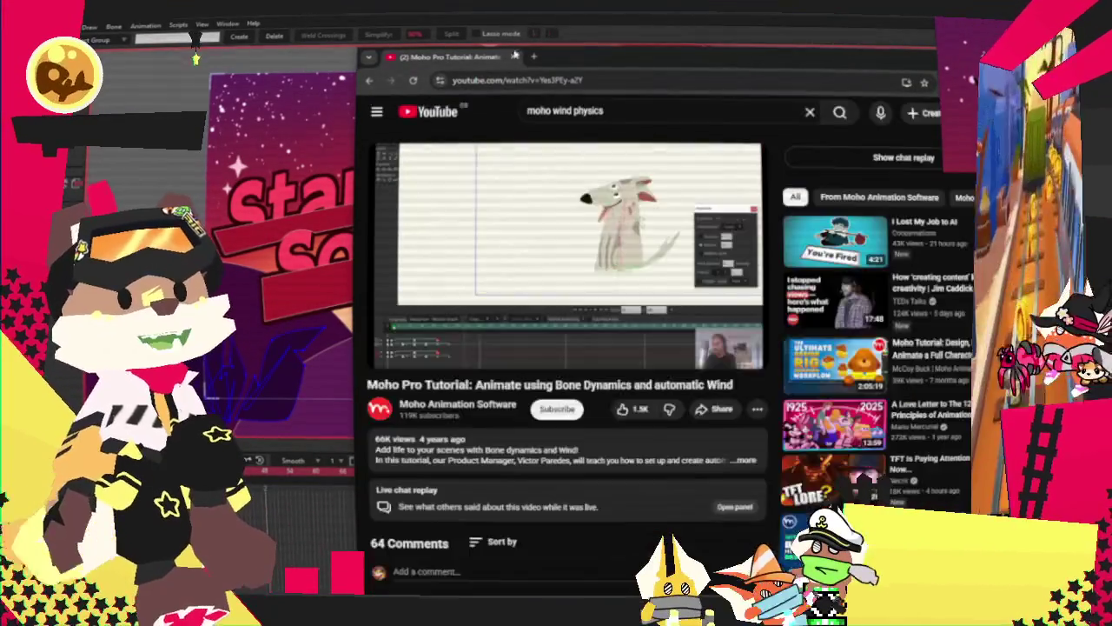
# Step: Close the tutorial browser window and the Layer Settings dialog, returning to the swing scene
pyautogui.click(513, 56)
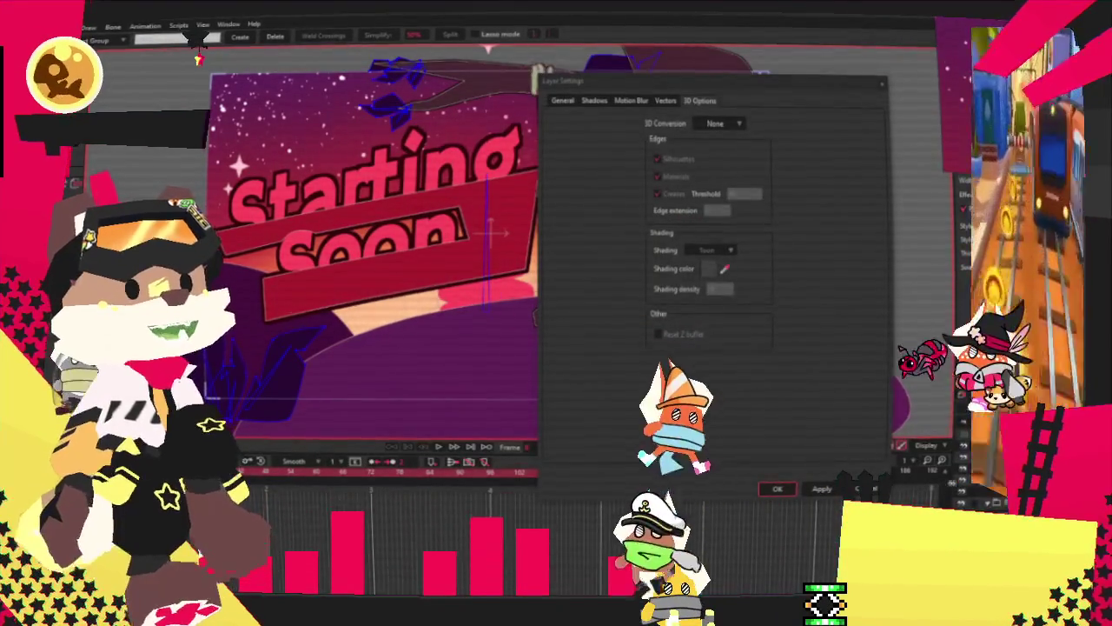
pyautogui.click(777, 489)
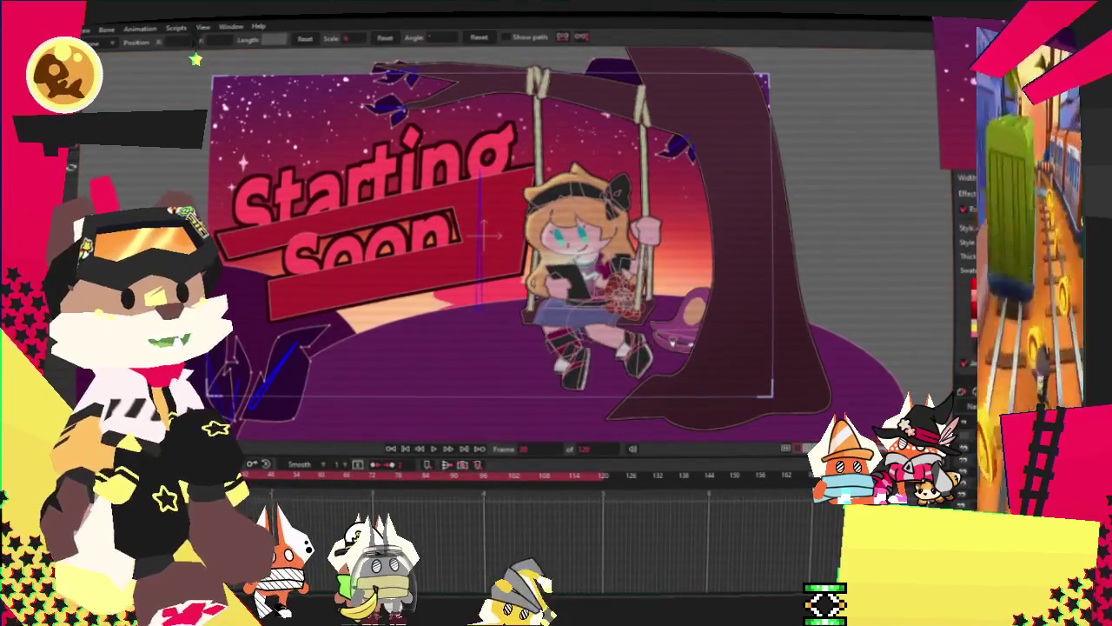
pyautogui.scroll(2, 282, 402)
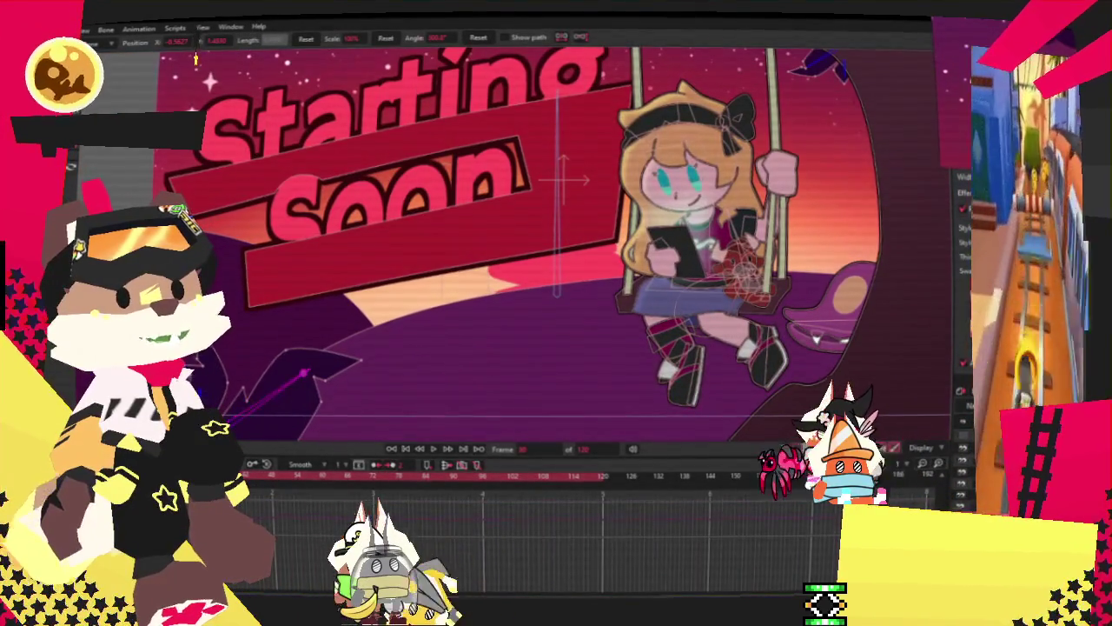
pyautogui.scroll(-2, 261, 347)
pyautogui.scroll(5, 565, 191)
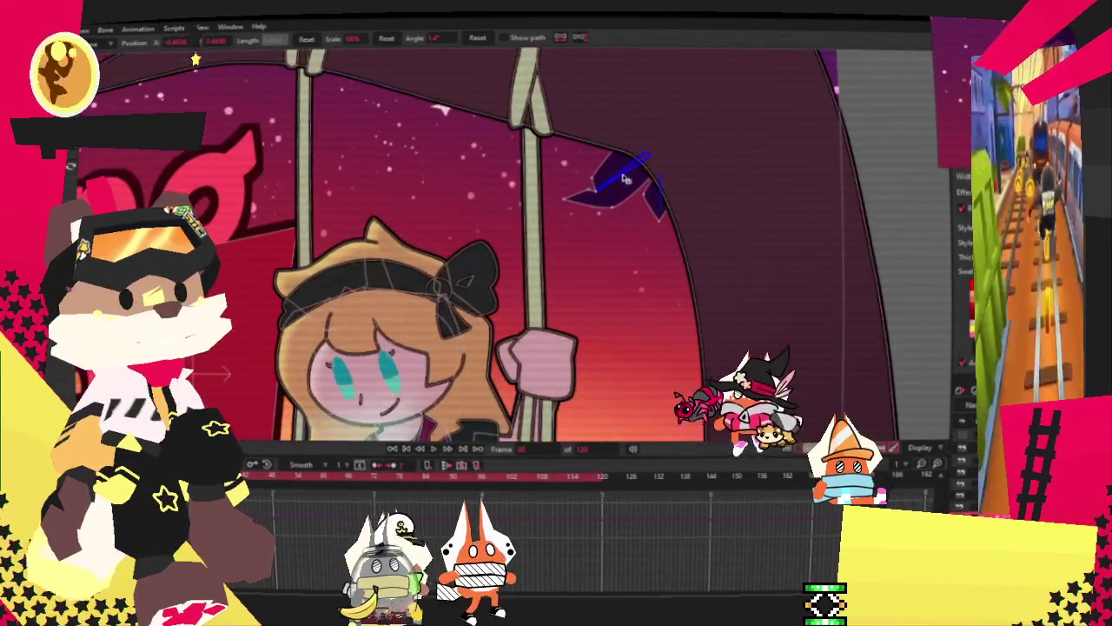
# Step: Drag the dark ribbon's bone on the swing rope into a new pose
pyautogui.moveTo(614, 180); pyautogui.dragTo(695, 212)
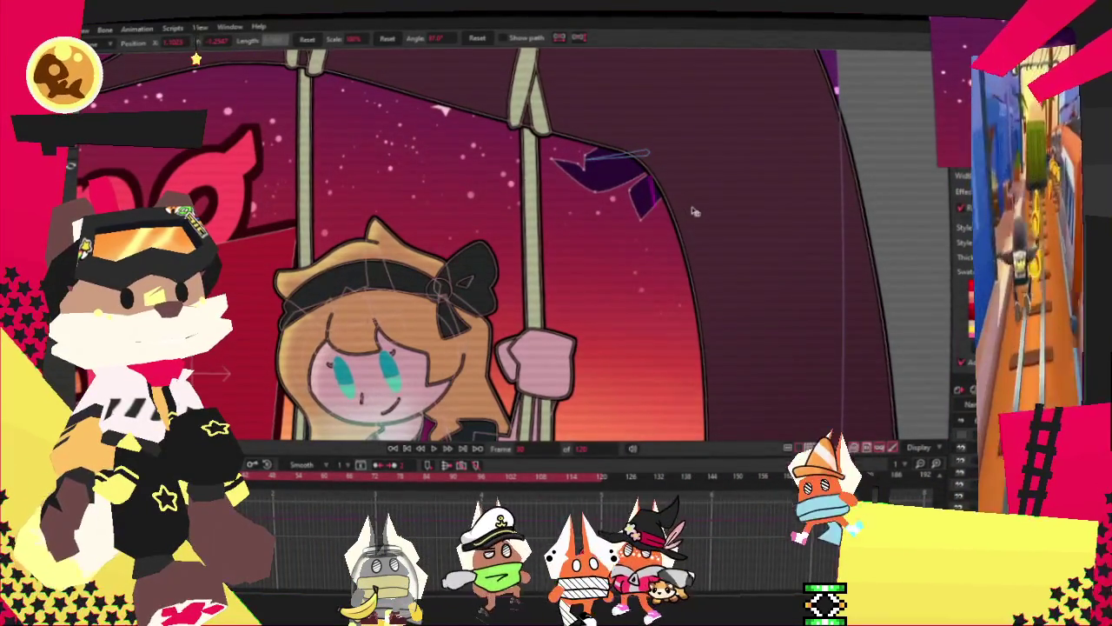
pyautogui.scroll(-2, 695, 212)
pyautogui.scroll(2, 195, 59)
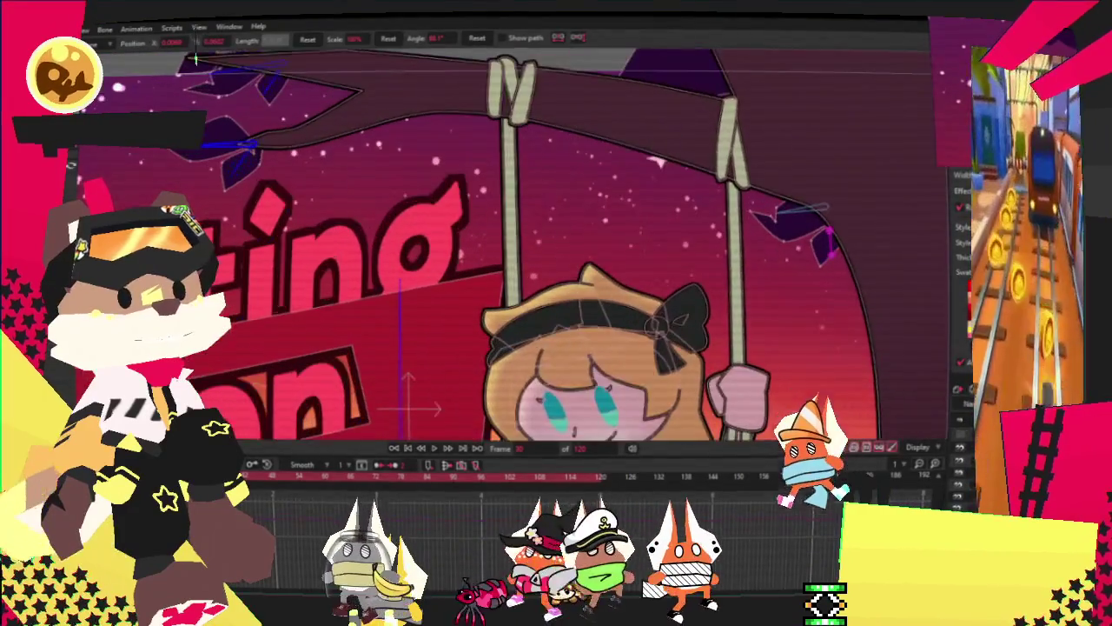
# Step: Switch to Select Bone and return the animation to frame 0
pyautogui.press('b')
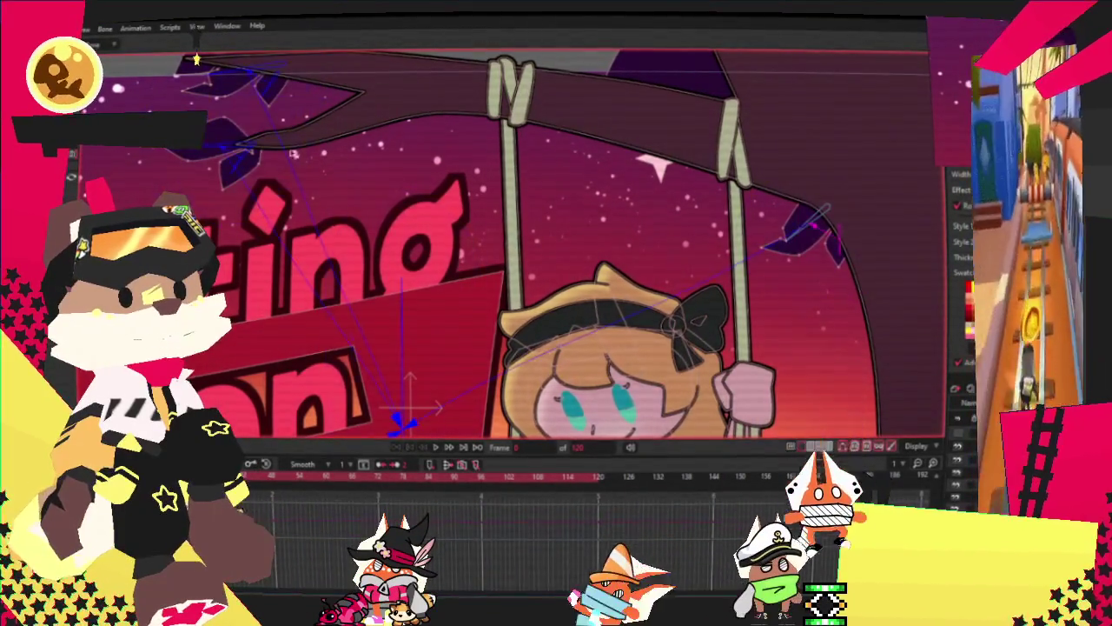
pyautogui.scroll(2, 782, 226)
pyautogui.scroll(-2, 849, 270)
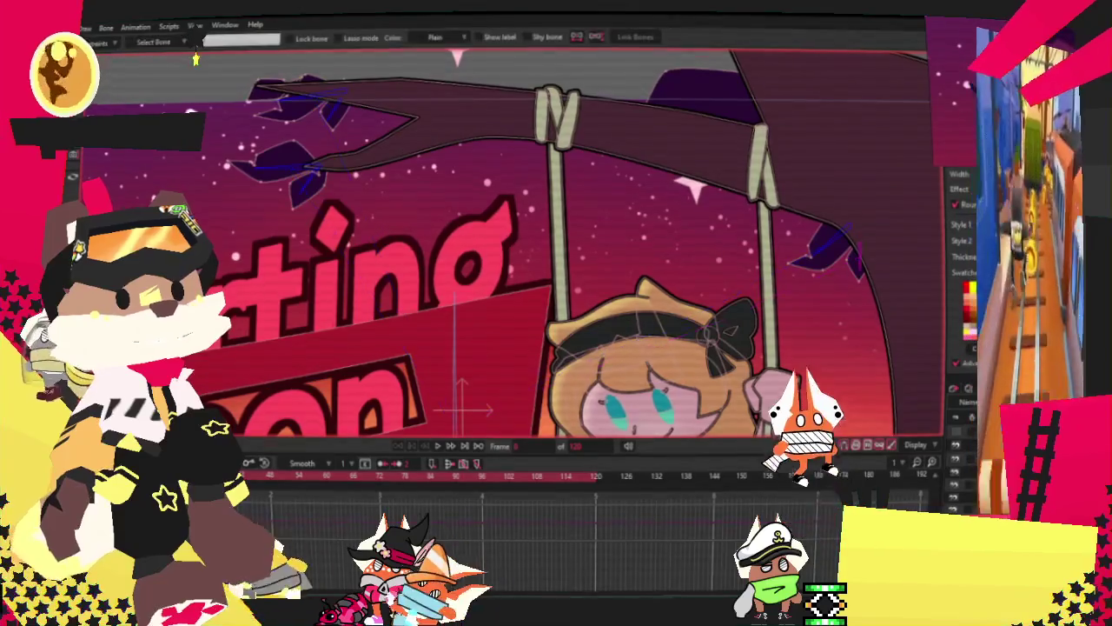
pyautogui.scroll(2, 329, 150)
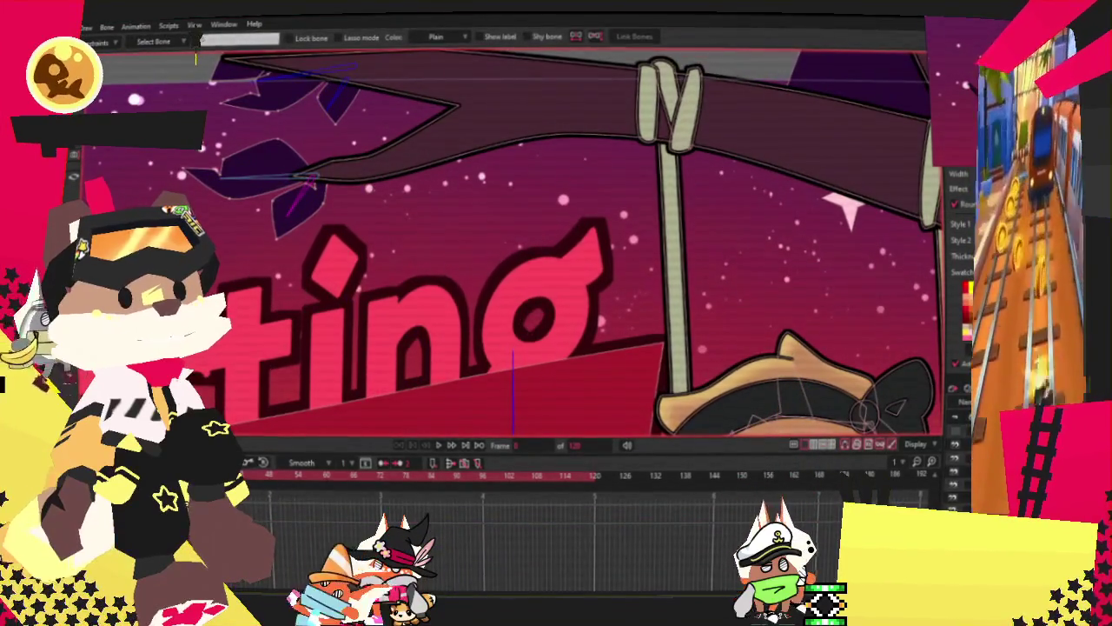
pyautogui.scroll(-2, 320, 216)
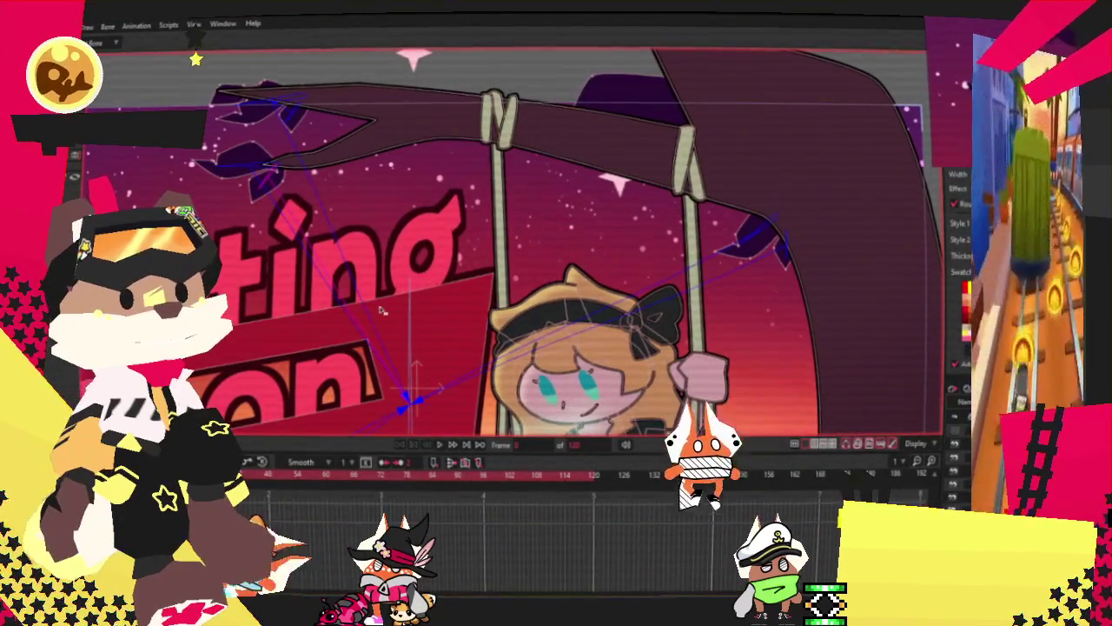
pyautogui.scroll(-2, 377, 309)
pyautogui.scroll(3, 370, 333)
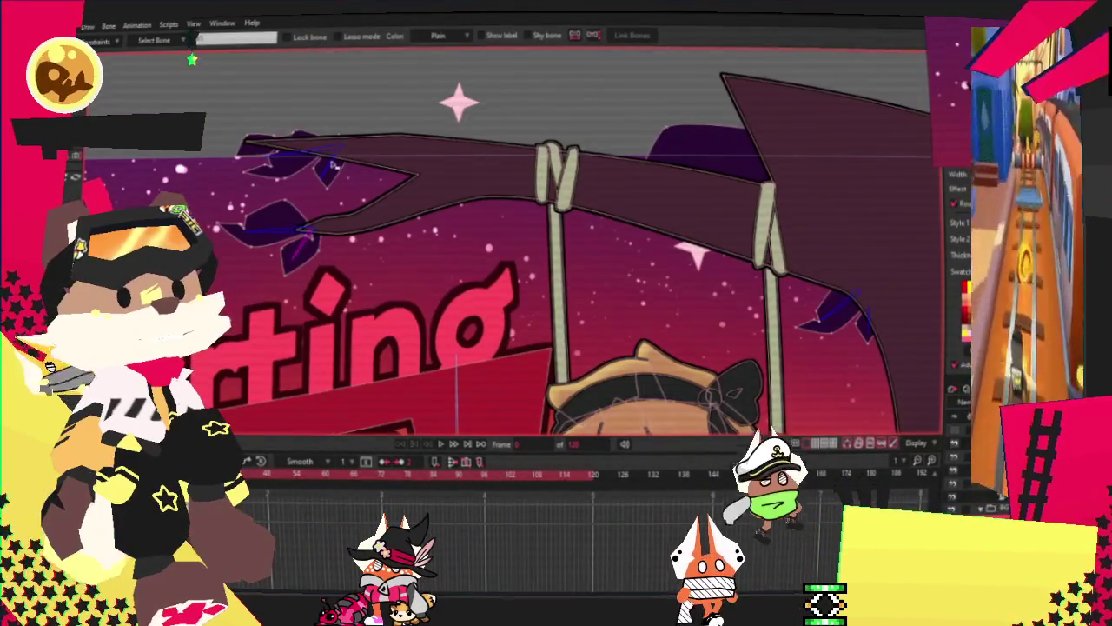
pyautogui.scroll(-1, 418, 363)
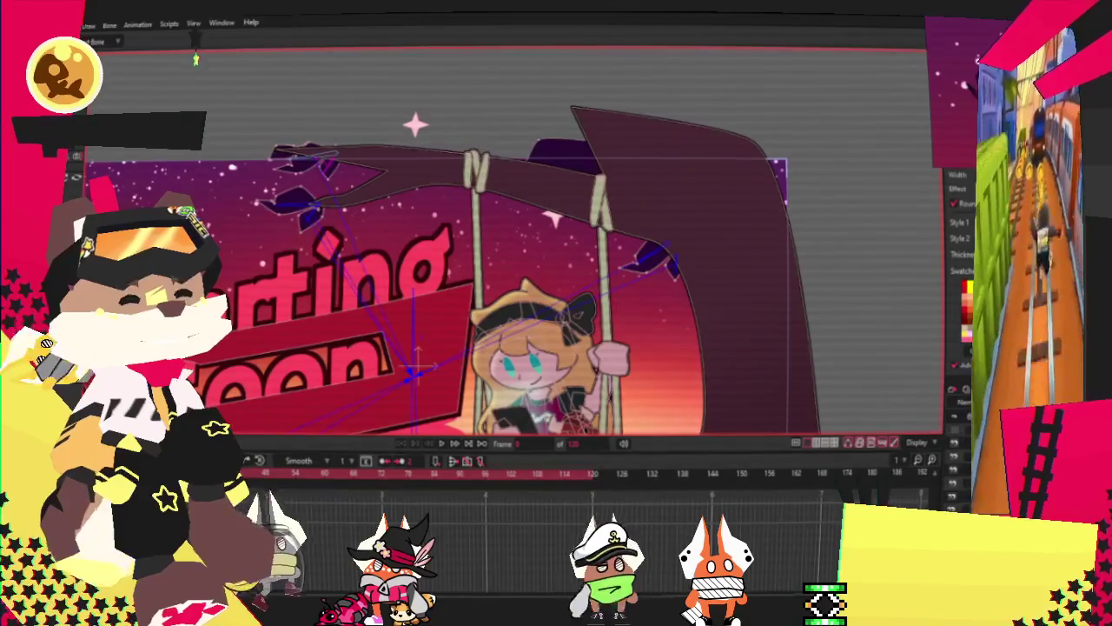
# Step: Select the banner's bone and pan the view to show the swing beam
pyautogui.click(412, 370)
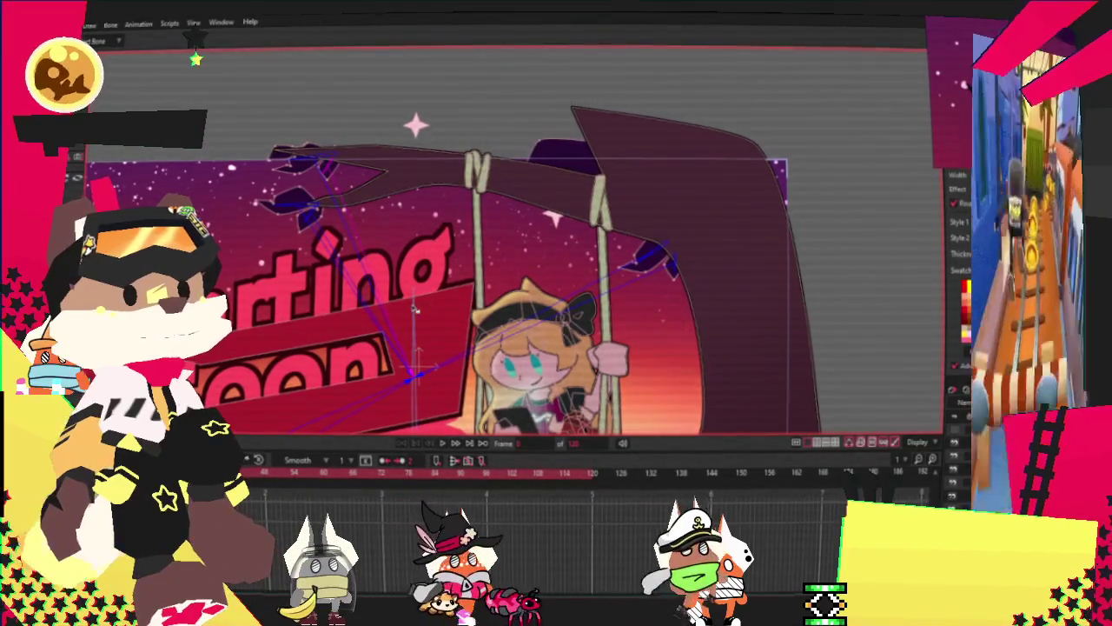
pyautogui.scroll(-2, 416, 310)
pyautogui.scroll(-1, 415, 309)
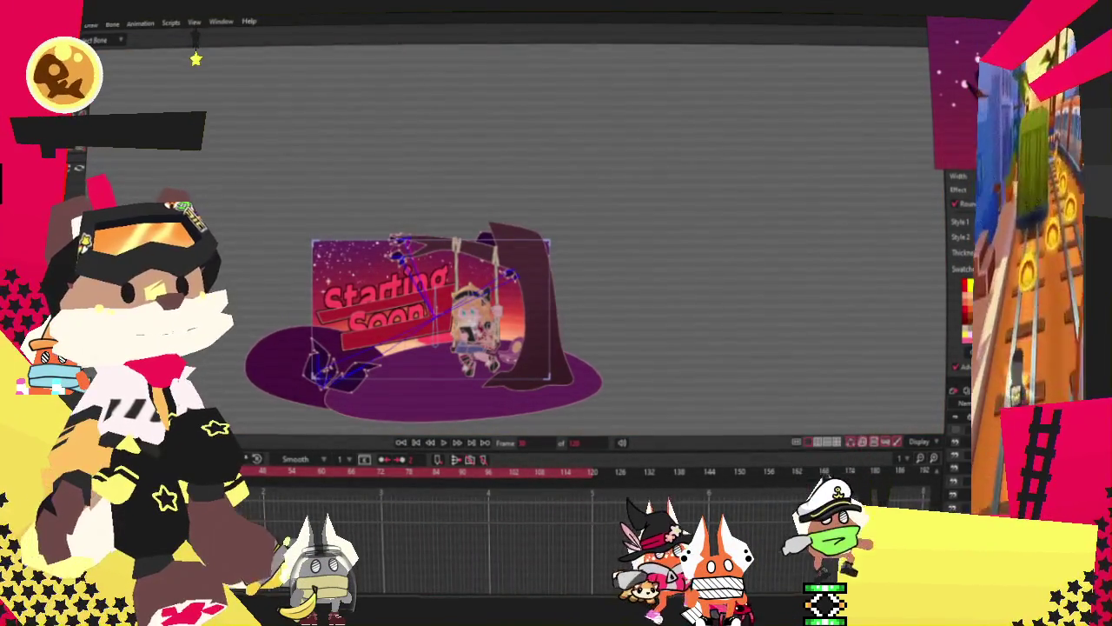
pyautogui.scroll(1, 382, 348)
pyautogui.scroll(1, 382, 347)
pyautogui.scroll(1, 383, 347)
pyautogui.moveTo(524, 304); pyautogui.dragTo(339, 382)
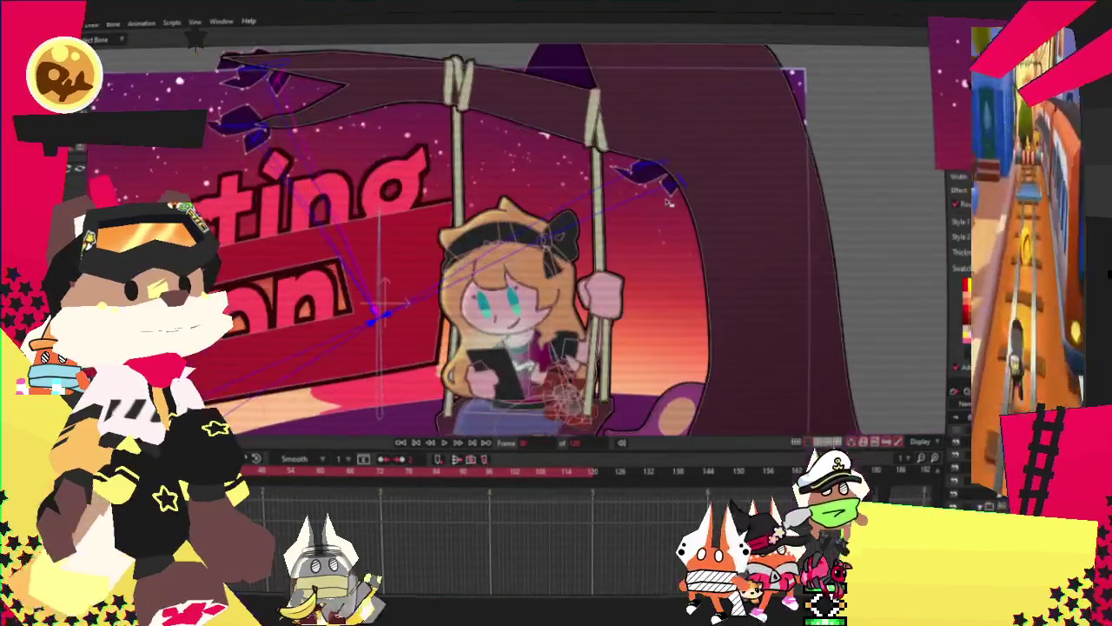
pyautogui.scroll(2, 625, 174)
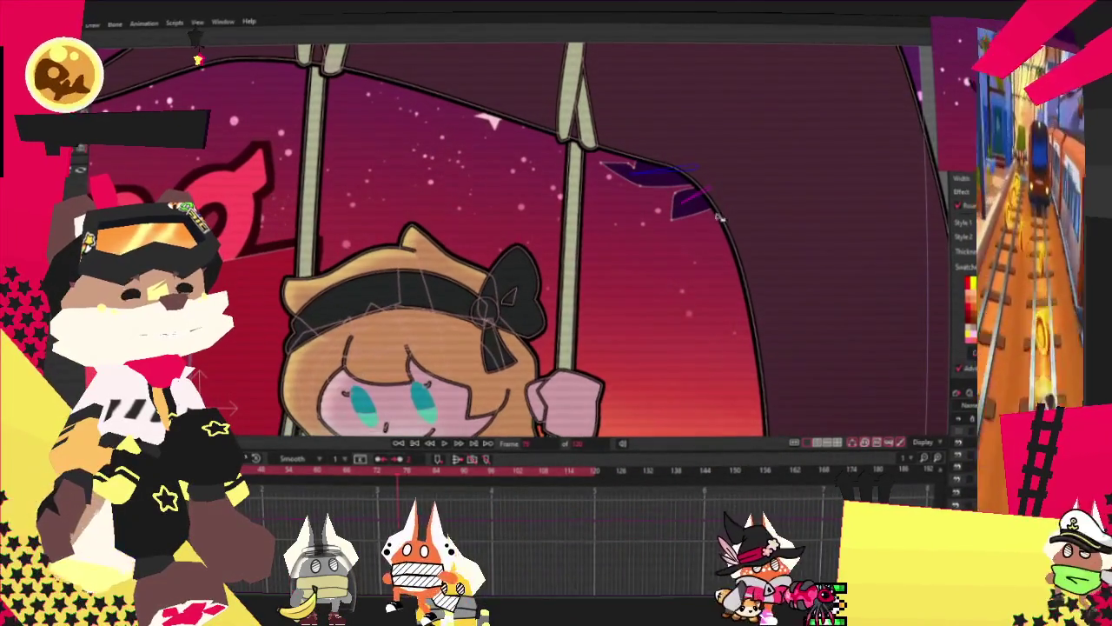
# Step: Move to a later frame and drag the blue leaves at the top-left downward
pyautogui.click(605, 475)
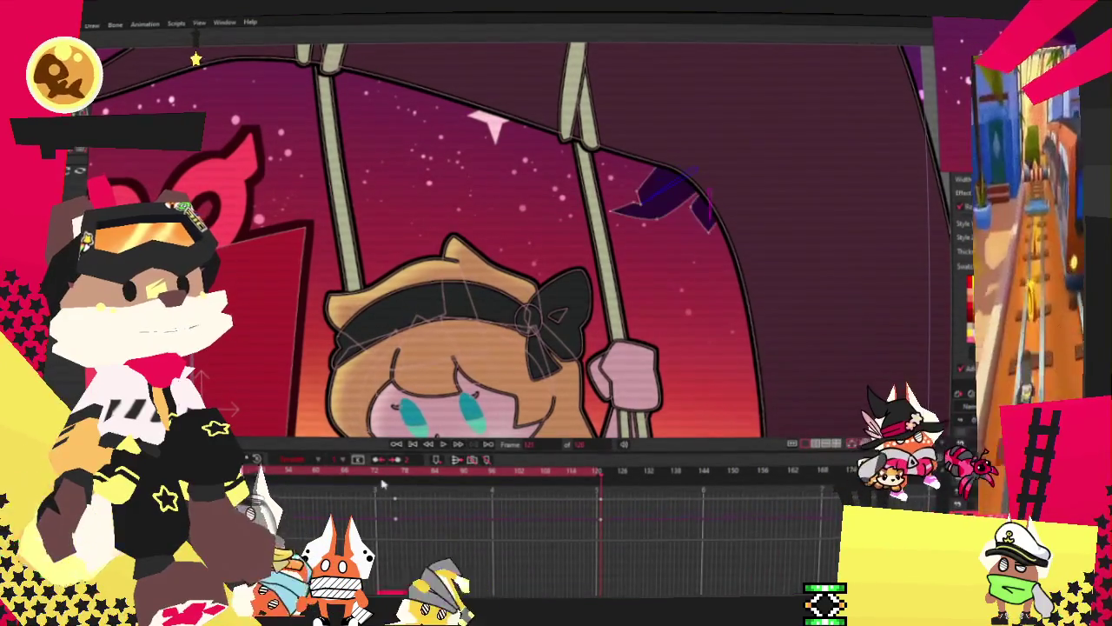
pyautogui.scroll(-3, 195, 58)
pyautogui.scroll(5, 272, 262)
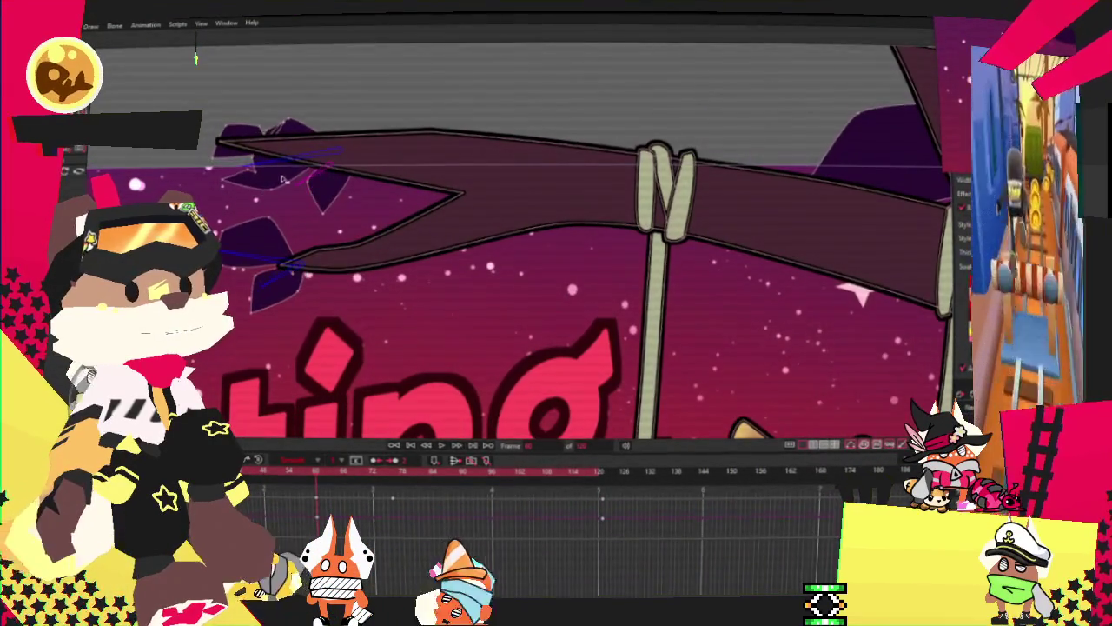
pyautogui.press('space')
pyautogui.moveTo(351, 479); pyautogui.dragTo(490, 466)
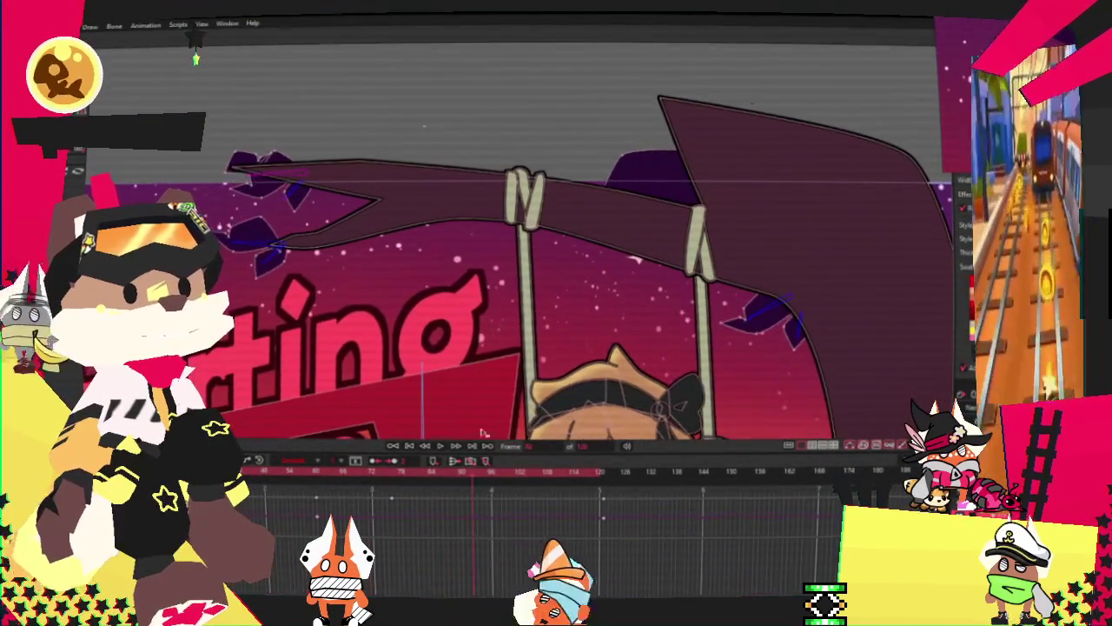
pyautogui.moveTo(252, 178); pyautogui.dragTo(313, 259)
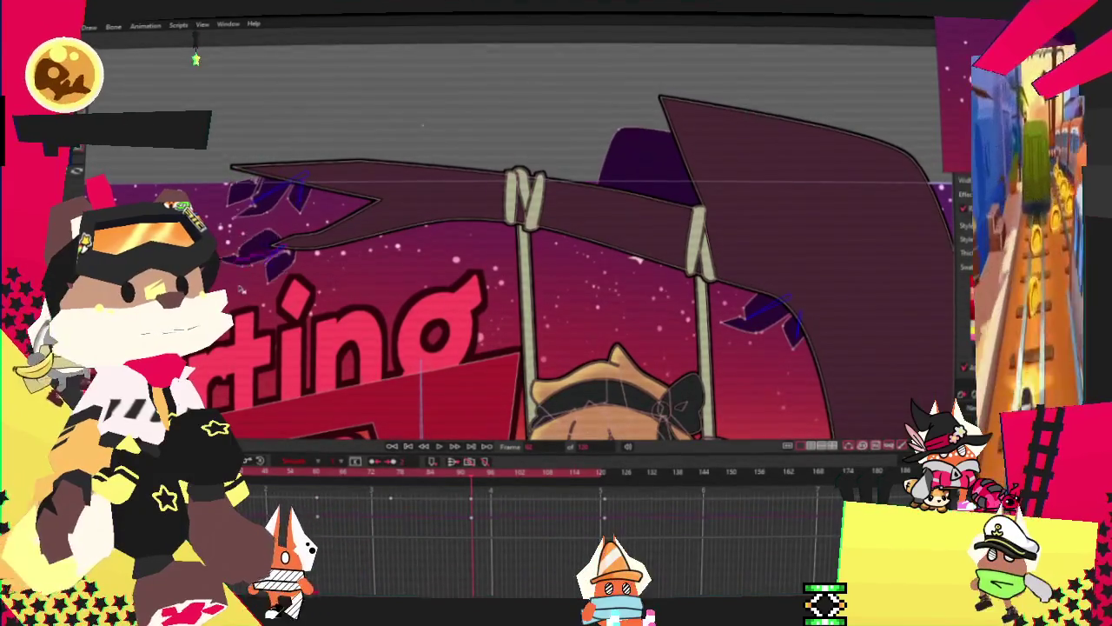
pyautogui.scroll(-3, 261, 217)
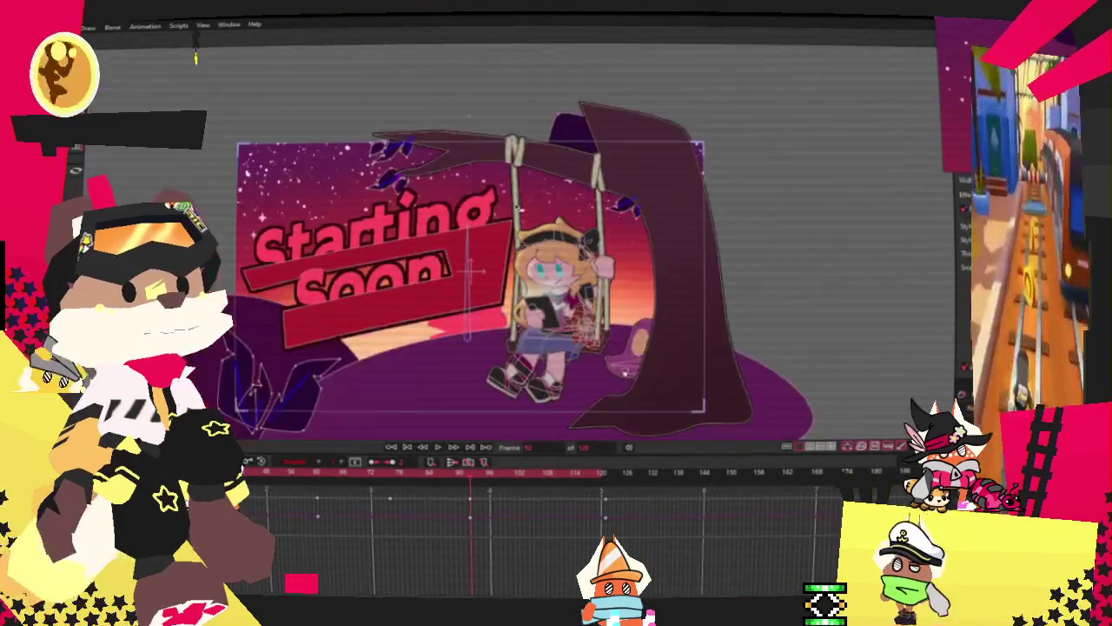
# Step: Start playback with the spacebar to watch the girl rocking on the rope swing
pyautogui.scroll(3, 333, 311)
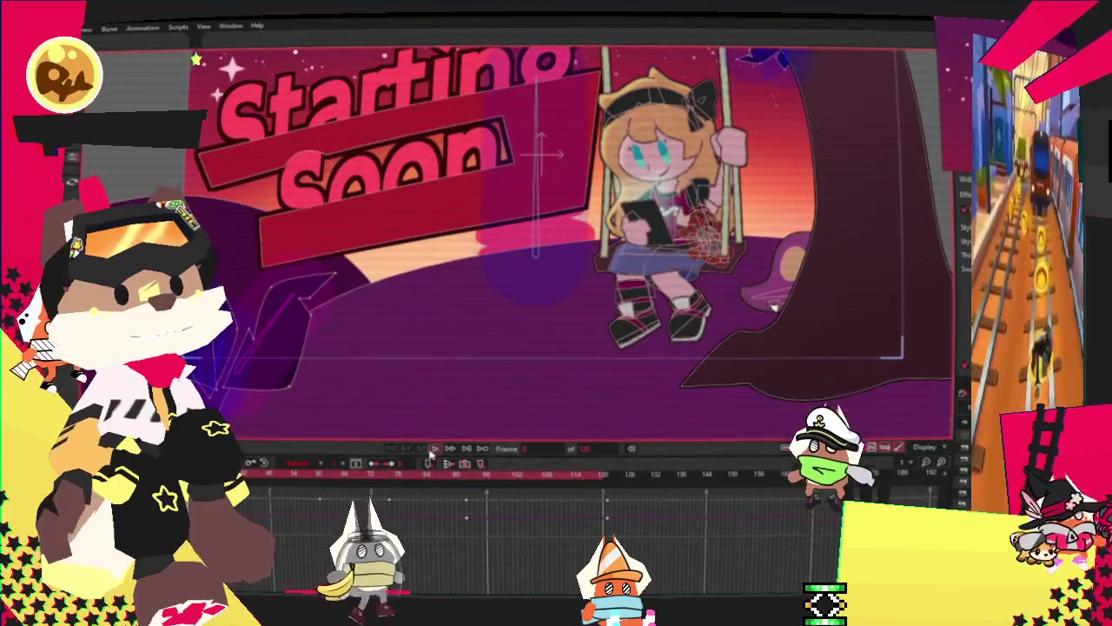
pyautogui.scroll(-3, 545, 360)
pyautogui.scroll(3, 546, 361)
pyautogui.scroll(-1, 530, 304)
pyautogui.scroll(1, 514, 258)
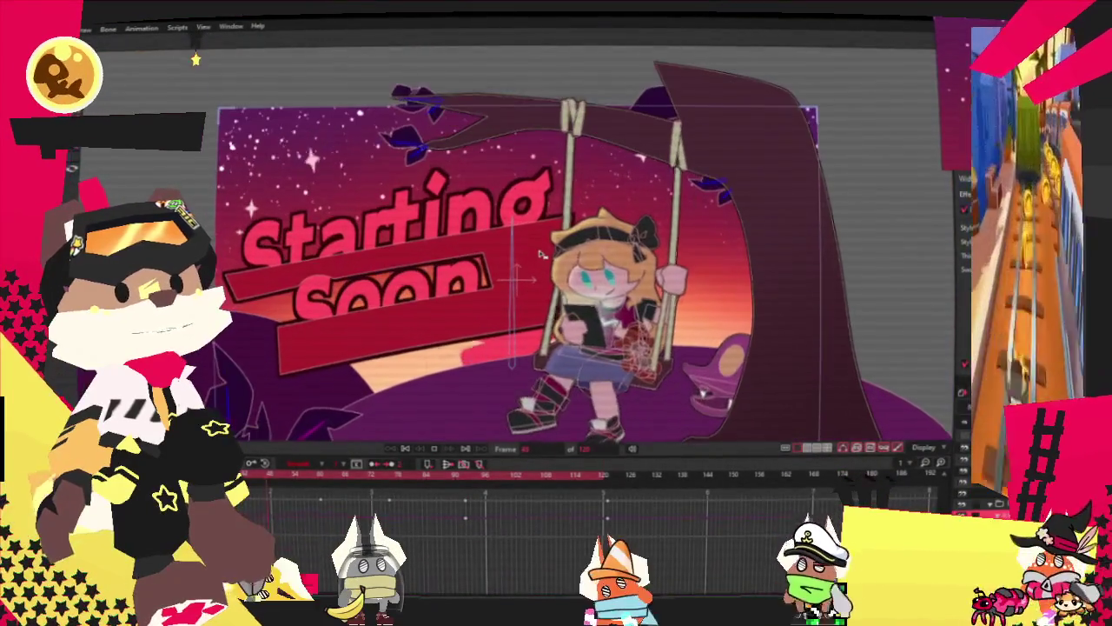
pyautogui.press('space')
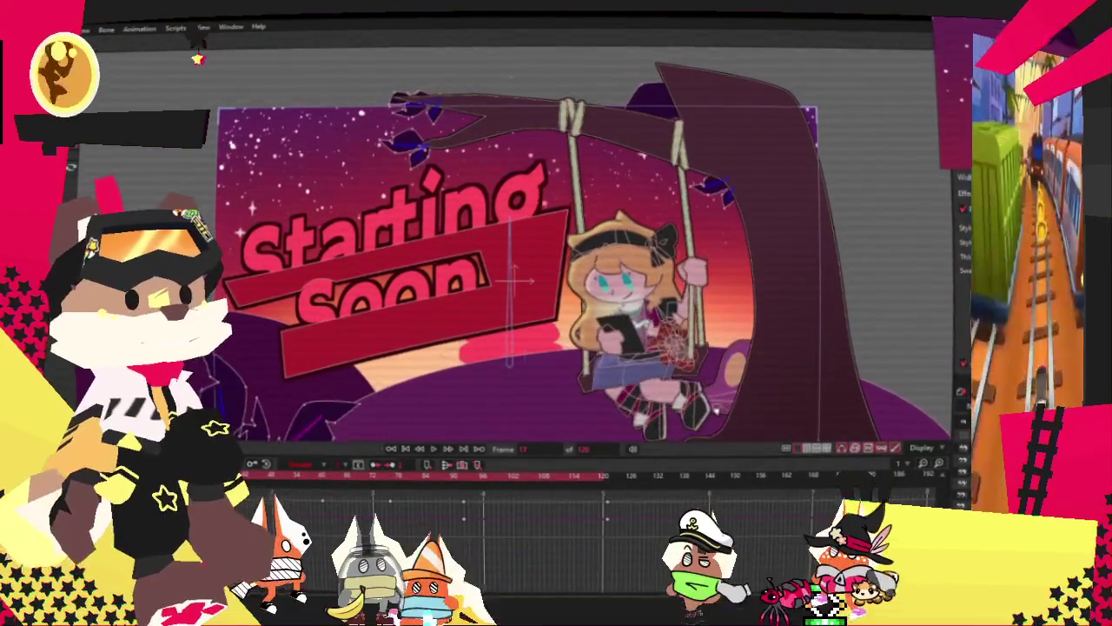
pyautogui.scroll(3, 517, 278)
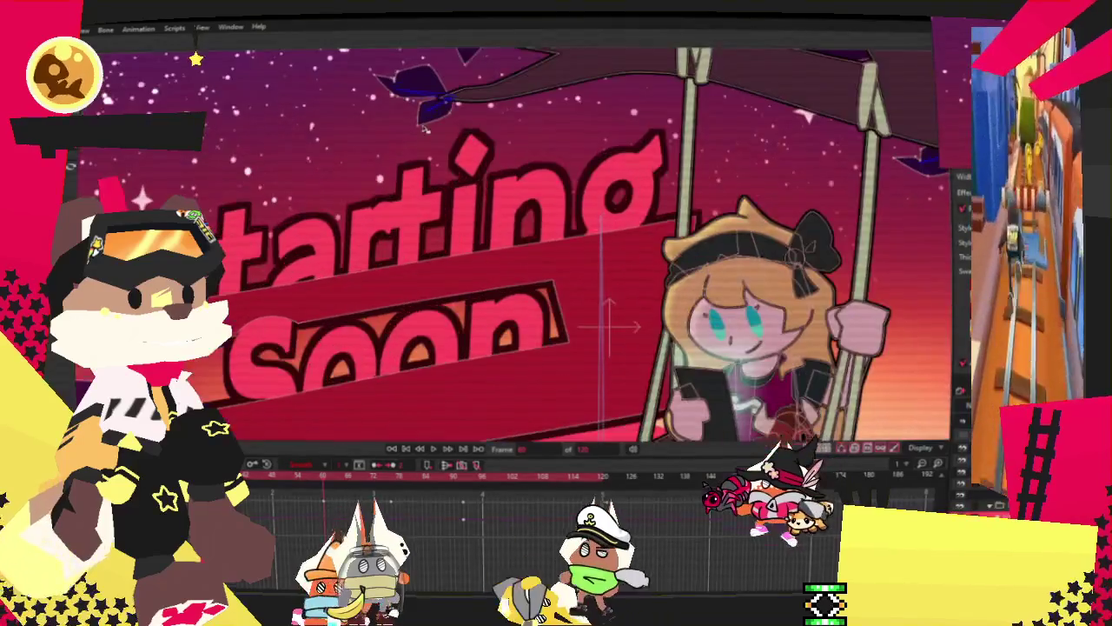
pyautogui.scroll(-4, 517, 278)
pyautogui.scroll(2, 396, 265)
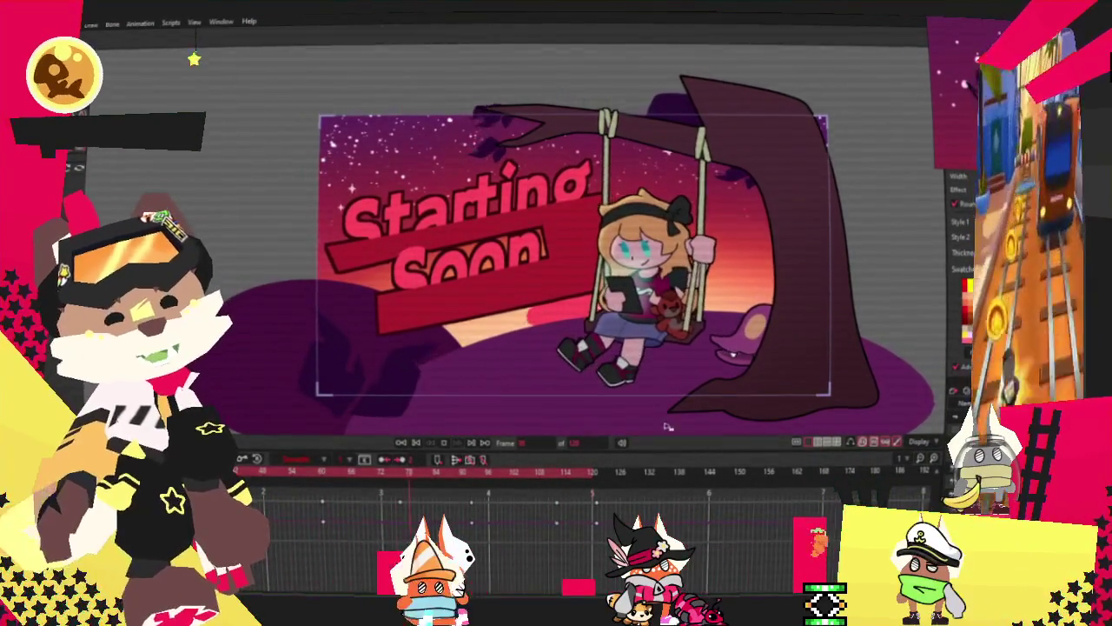
# Step: Jump to a later frame and play from there to check the girl's swinging legs
pyautogui.scroll(1, 665, 428)
pyautogui.scroll(2, 665, 428)
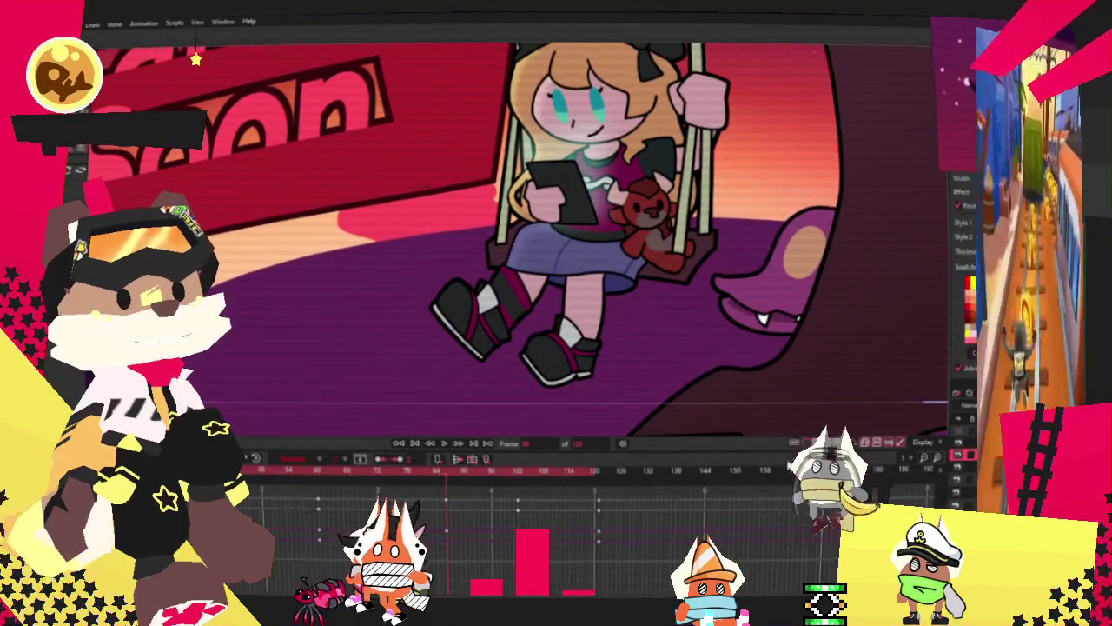
pyautogui.scroll(3, 476, 372)
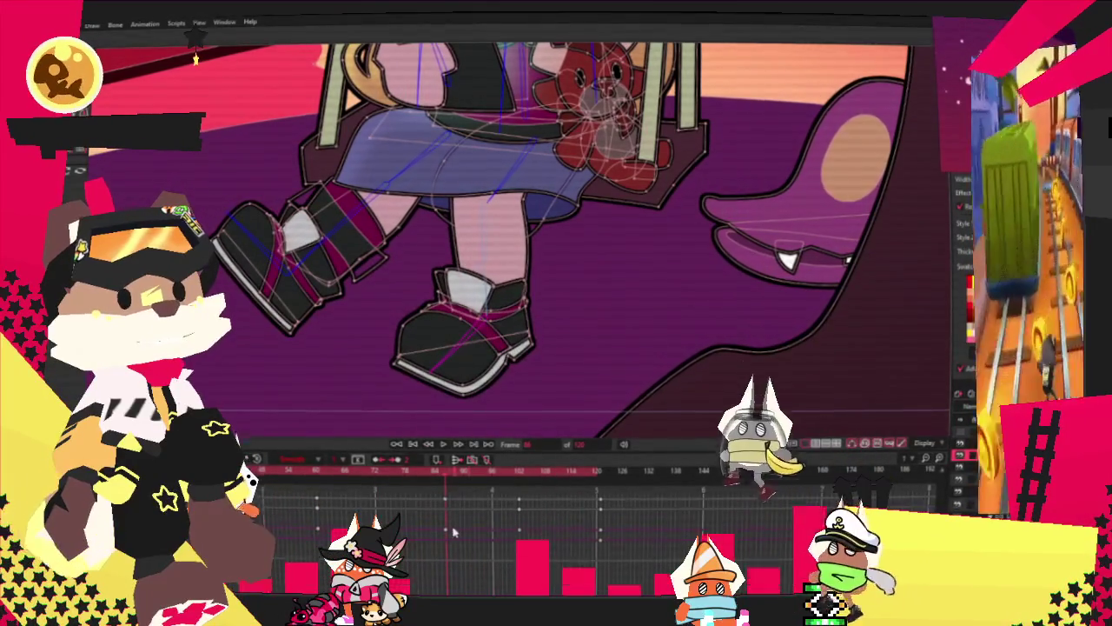
pyautogui.click(520, 472)
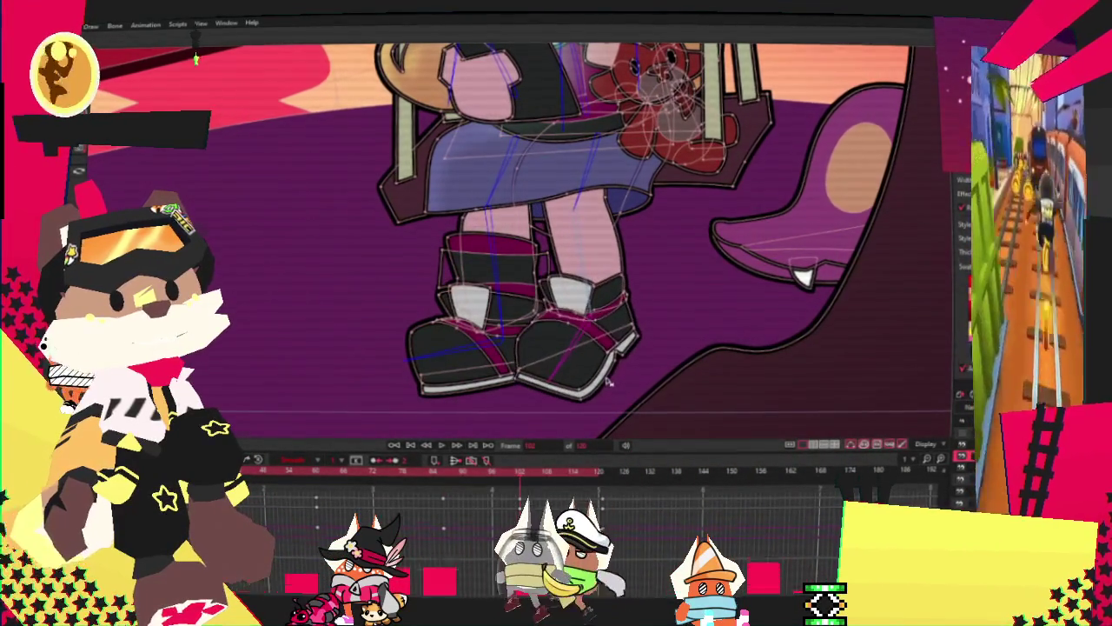
pyautogui.click(441, 446)
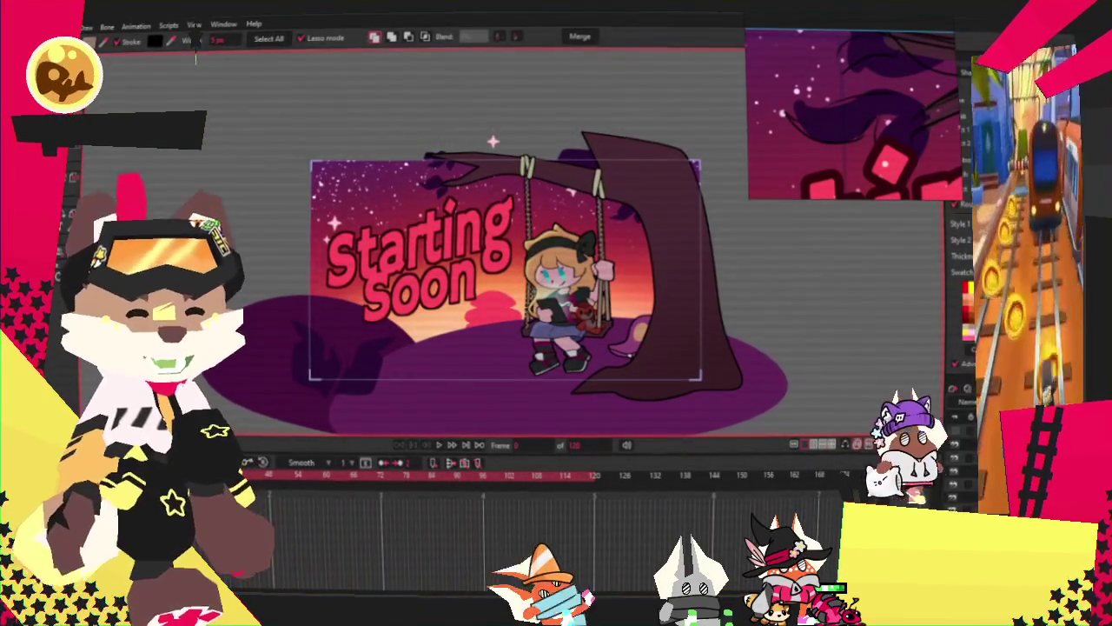
# Step: Zoom out to show the whole Starting Soon scene and play the swing animation
pyautogui.scroll(2, 669, 295)
pyautogui.scroll(2, 643, 287)
pyautogui.scroll(1, 606, 273)
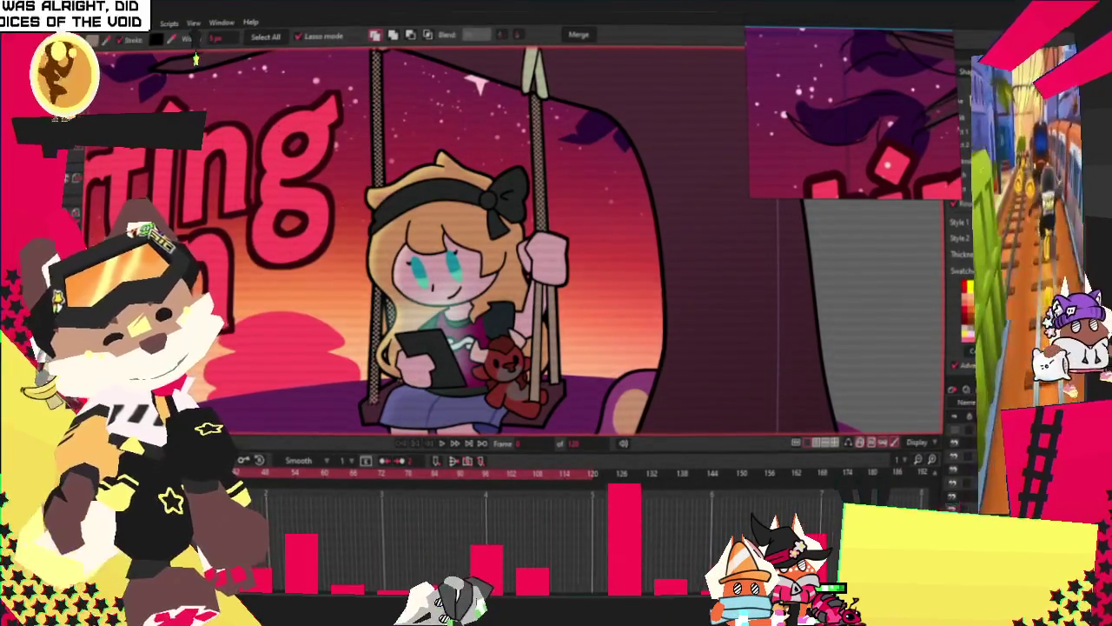
pyautogui.scroll(-5, 565, 168)
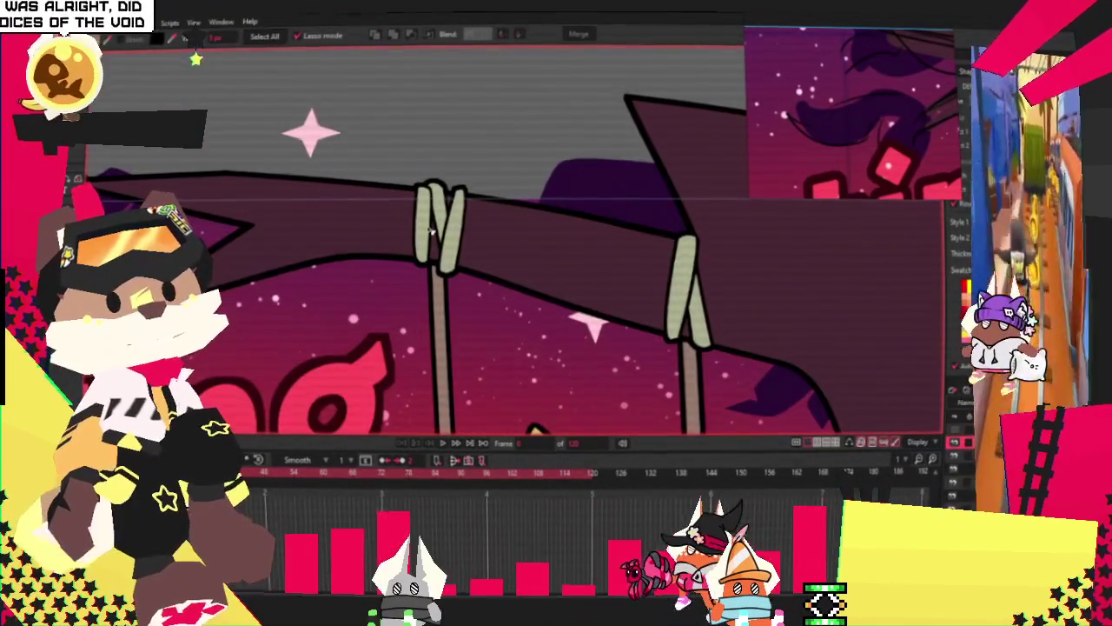
pyautogui.scroll(3, 430, 228)
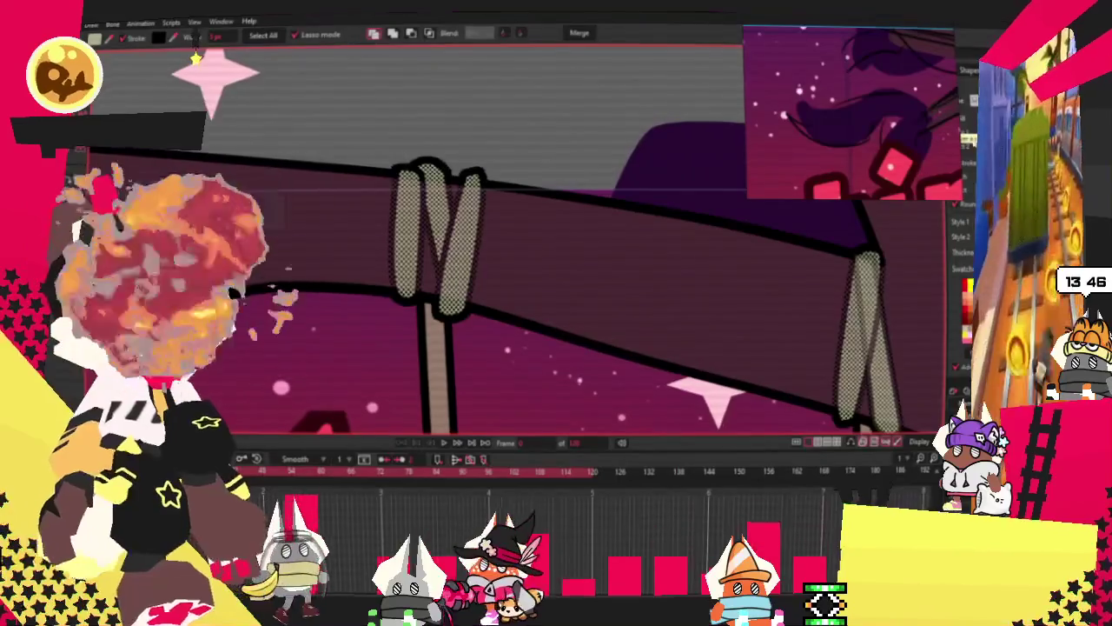
pyautogui.scroll(-5, 460, 188)
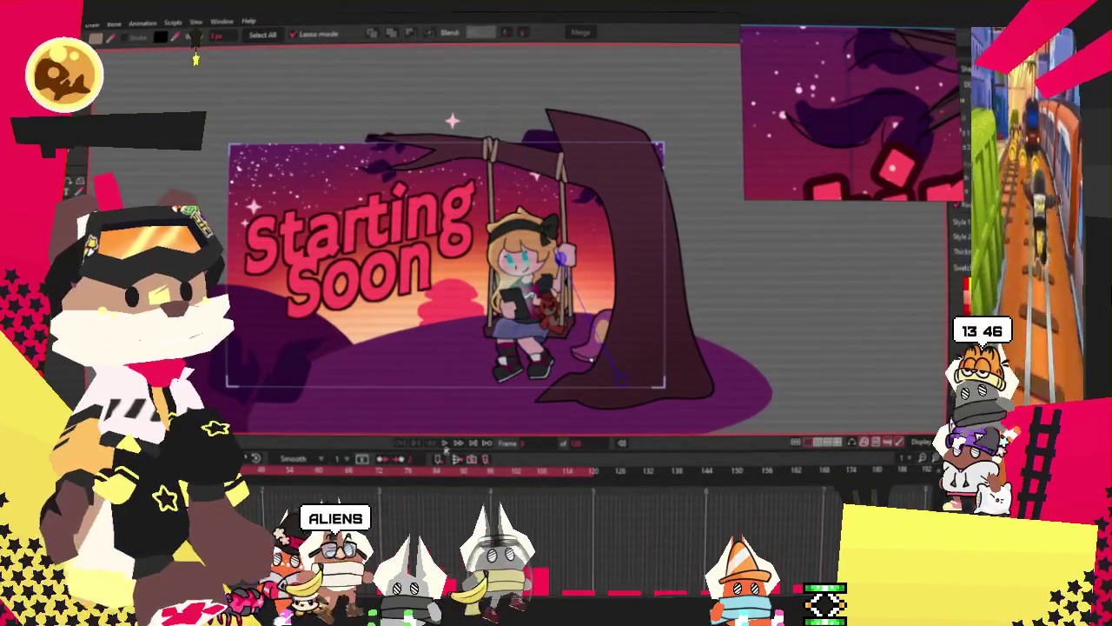
pyautogui.click(444, 444)
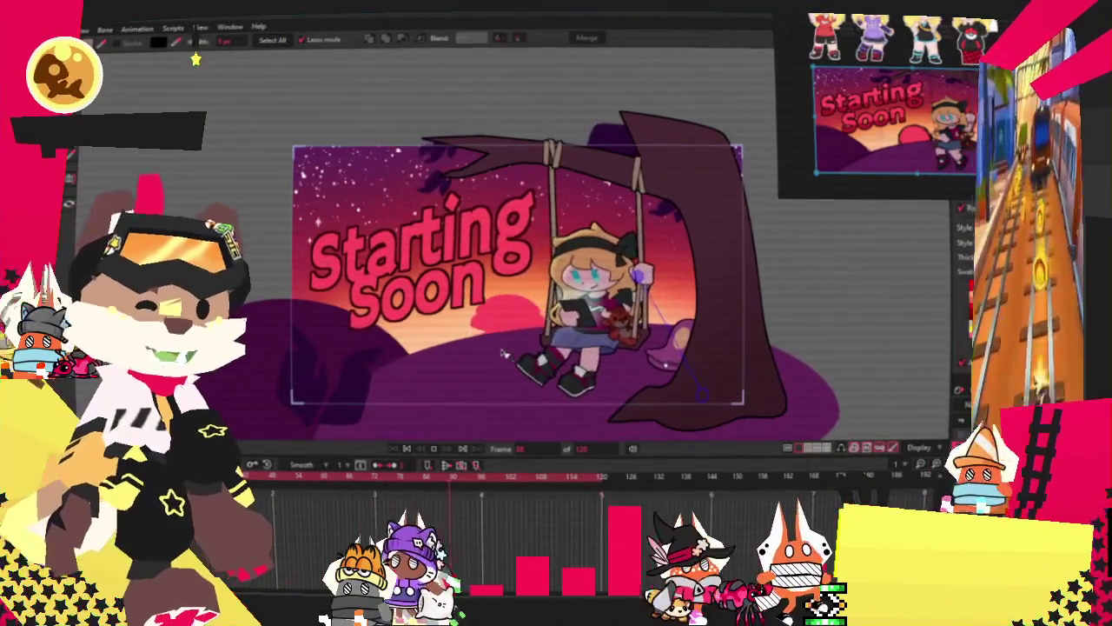
# Step: Zoom the canvas in on the dark leaves at the tree branch tip
pyautogui.scroll(1, 501, 351)
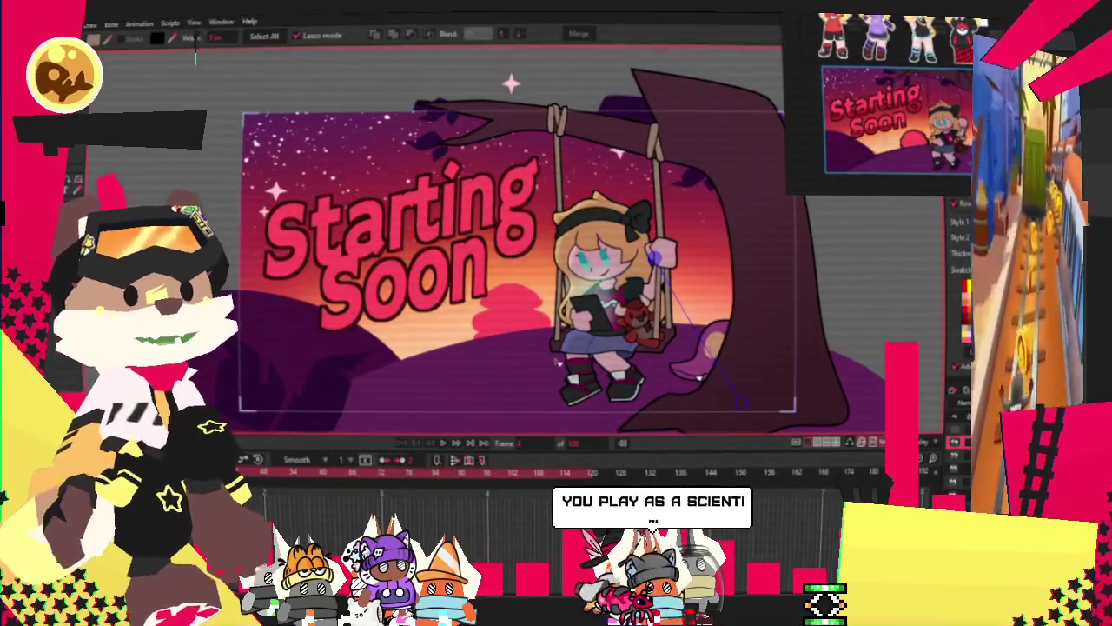
pyautogui.scroll(-2, 537, 308)
pyautogui.scroll(1, 448, 200)
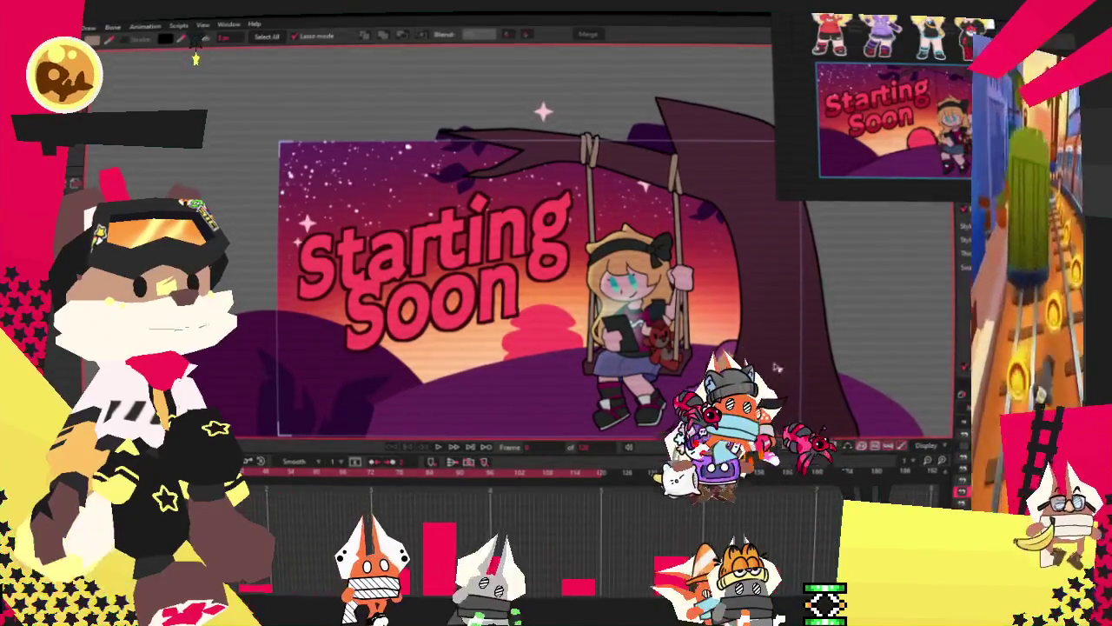
pyautogui.scroll(3, 539, 174)
pyautogui.scroll(2, 405, 150)
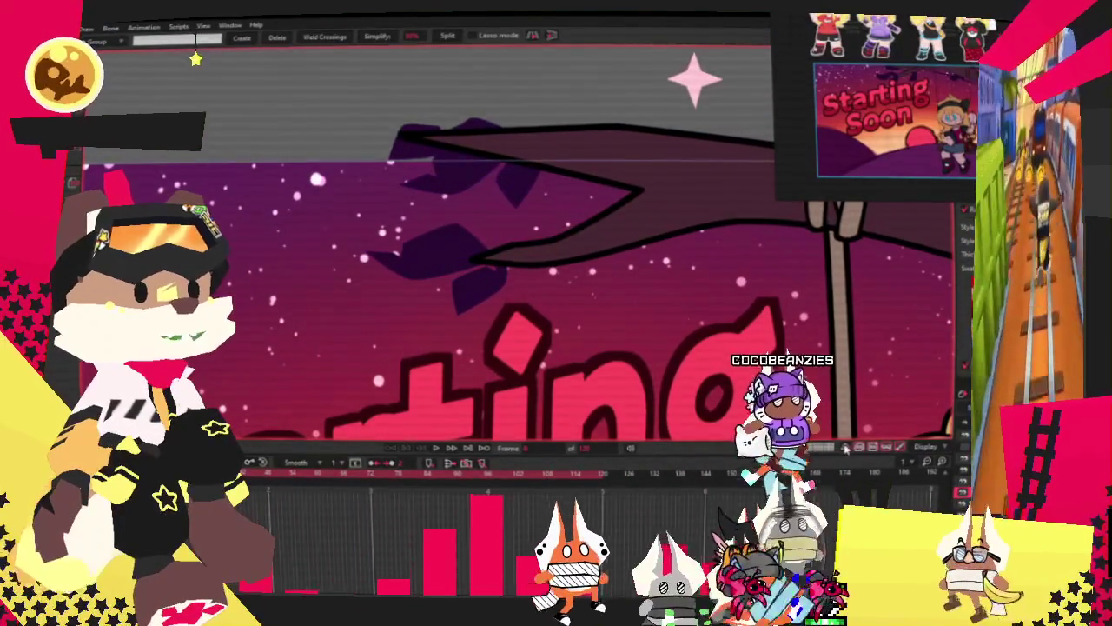
# Step: Enlarge the upper leaf toward the upper left, rotate it upward, then replay the animation
pyautogui.scroll(1, 400, 135)
pyautogui.press('t')
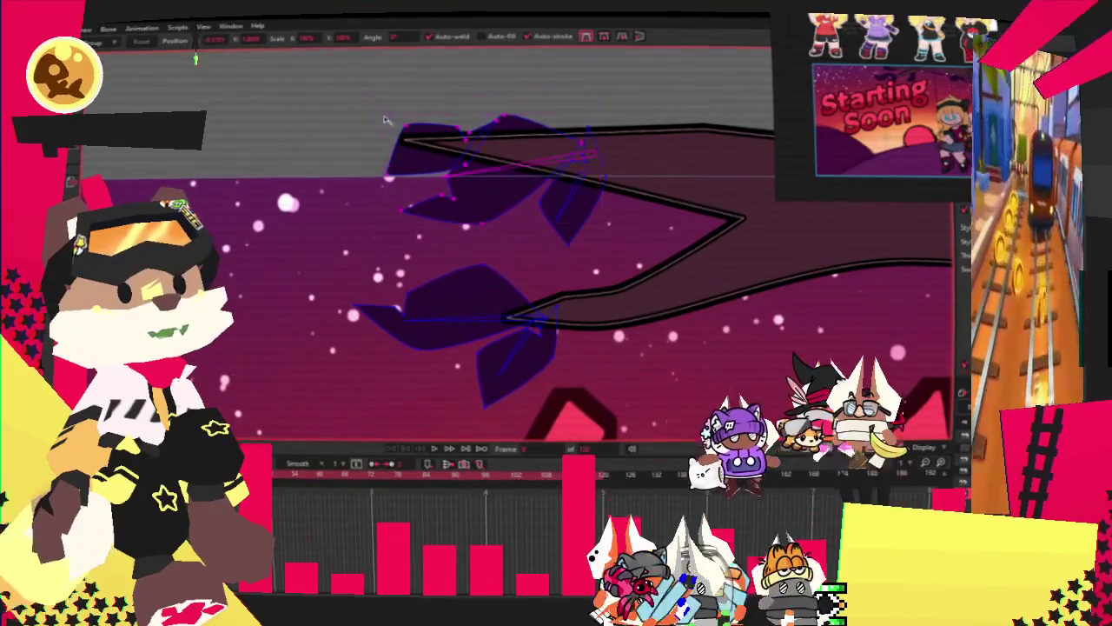
pyautogui.moveTo(384, 121); pyautogui.dragTo(317, 94)
pyautogui.moveTo(532, 176)
pyautogui.mouseDown()
pyautogui.moveTo(584, 199)
pyautogui.moveTo(475, 184)
pyautogui.moveTo(552, 71)
pyautogui.moveTo(425, 219)
pyautogui.mouseUp()
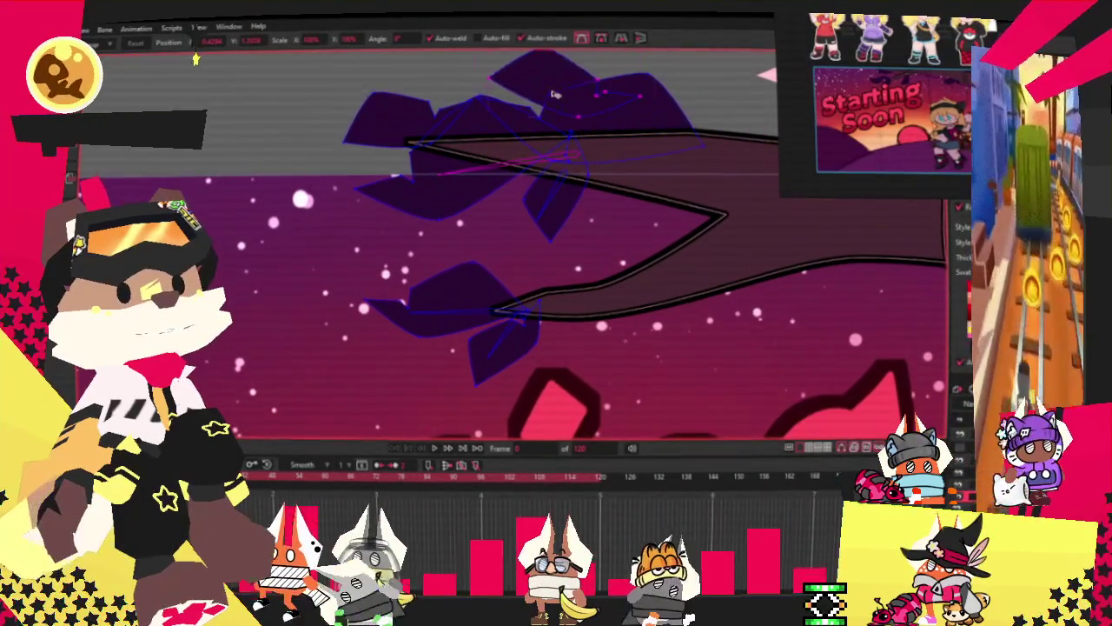
pyautogui.moveTo(685, 134); pyautogui.dragTo(541, 118)
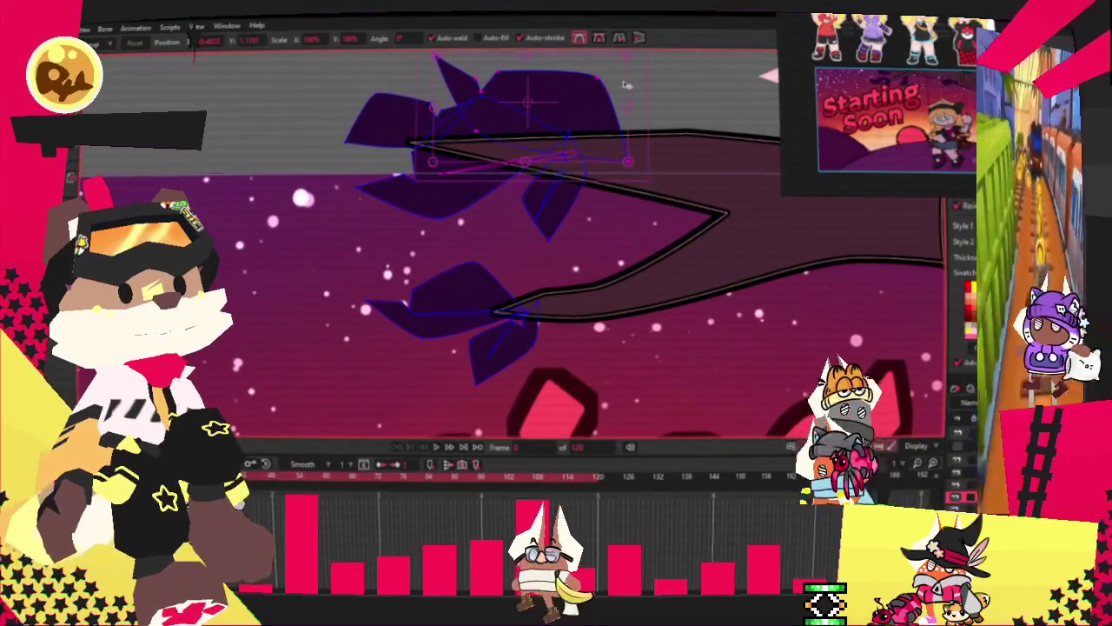
pyautogui.moveTo(632, 165); pyautogui.dragTo(546, 115)
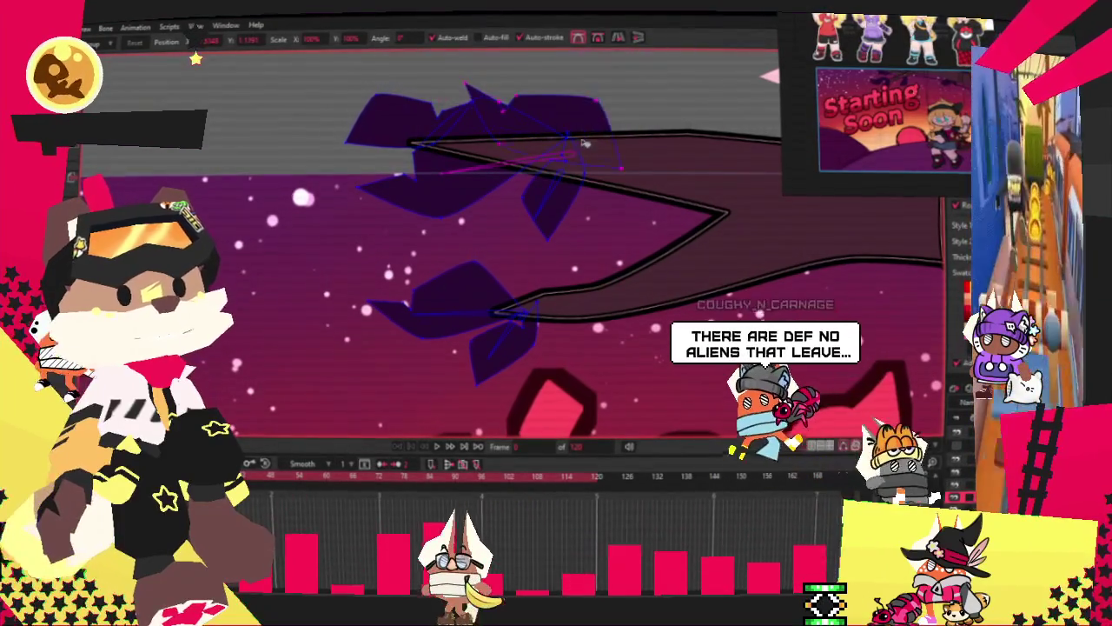
pyautogui.click(437, 445)
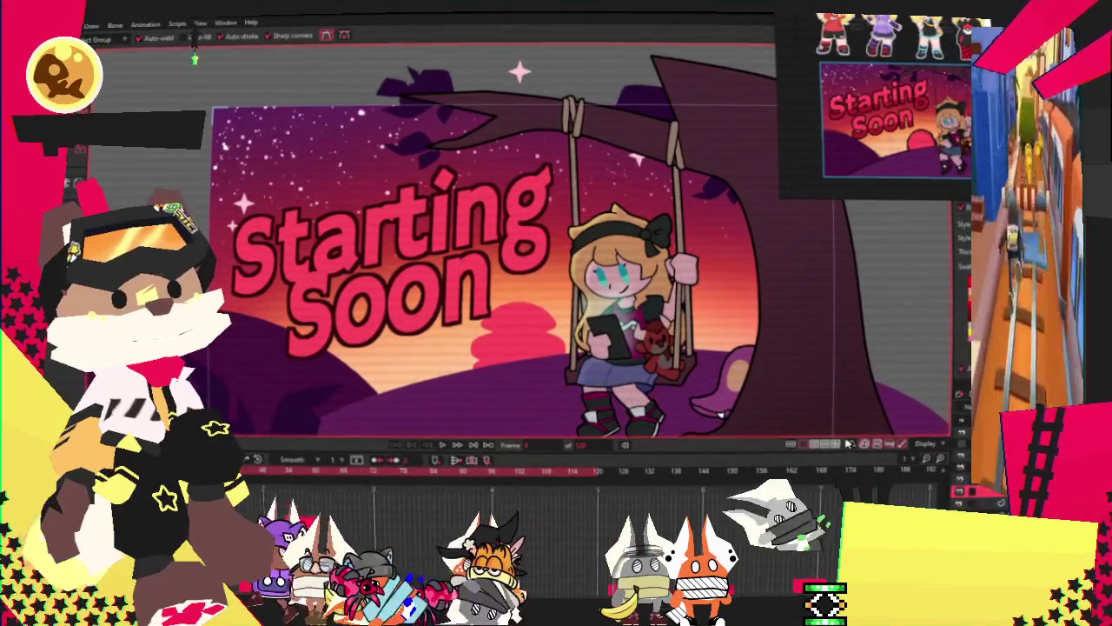
# Step: Zoom in on the swing beam and ropes and step the animation forward there
pyautogui.scroll(5, 649, 183)
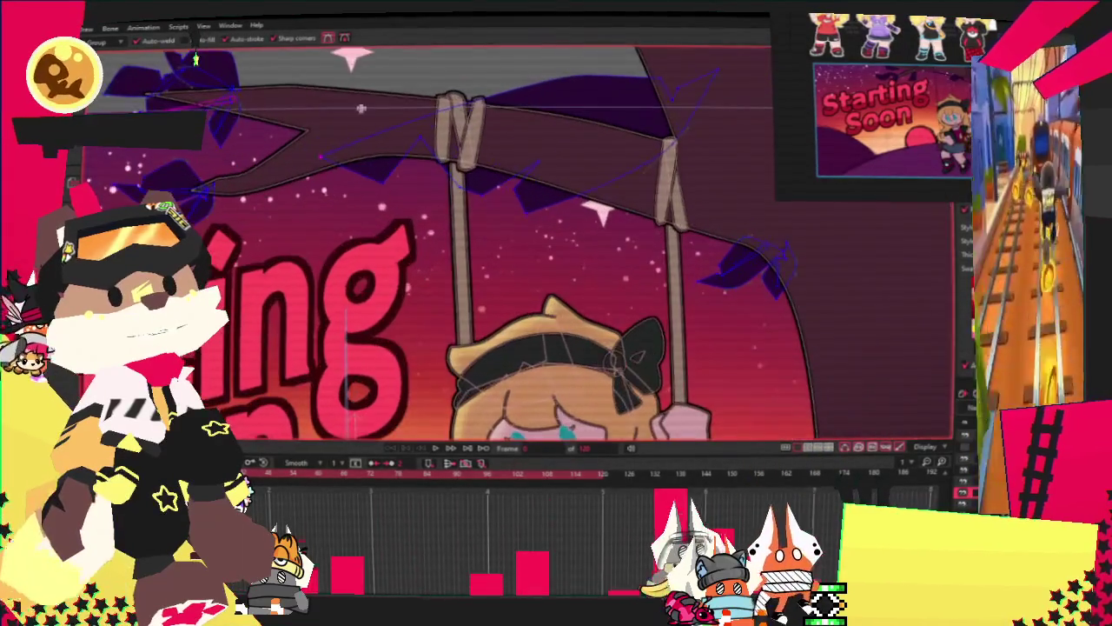
pyautogui.press('t')
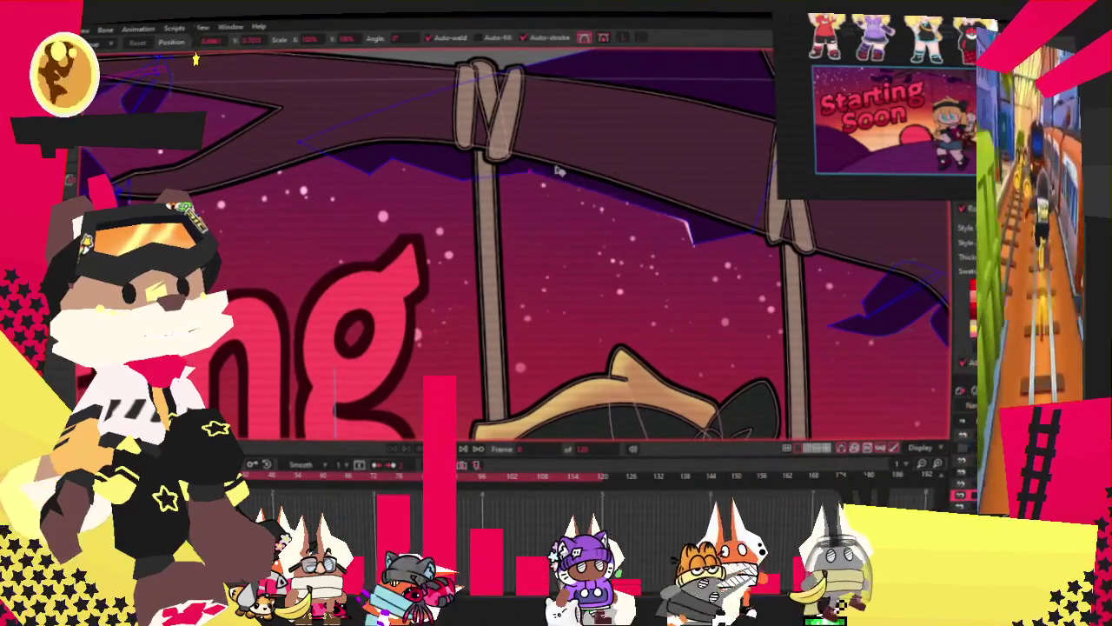
pyautogui.scroll(-1, 717, 224)
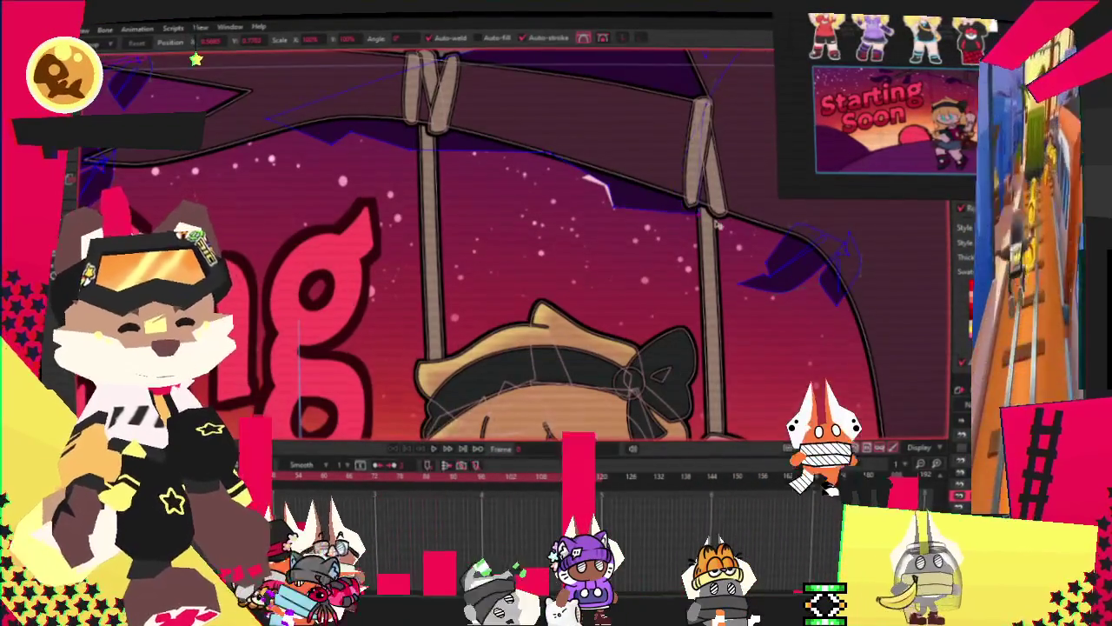
pyautogui.scroll(-2, 717, 224)
pyautogui.scroll(3, 739, 208)
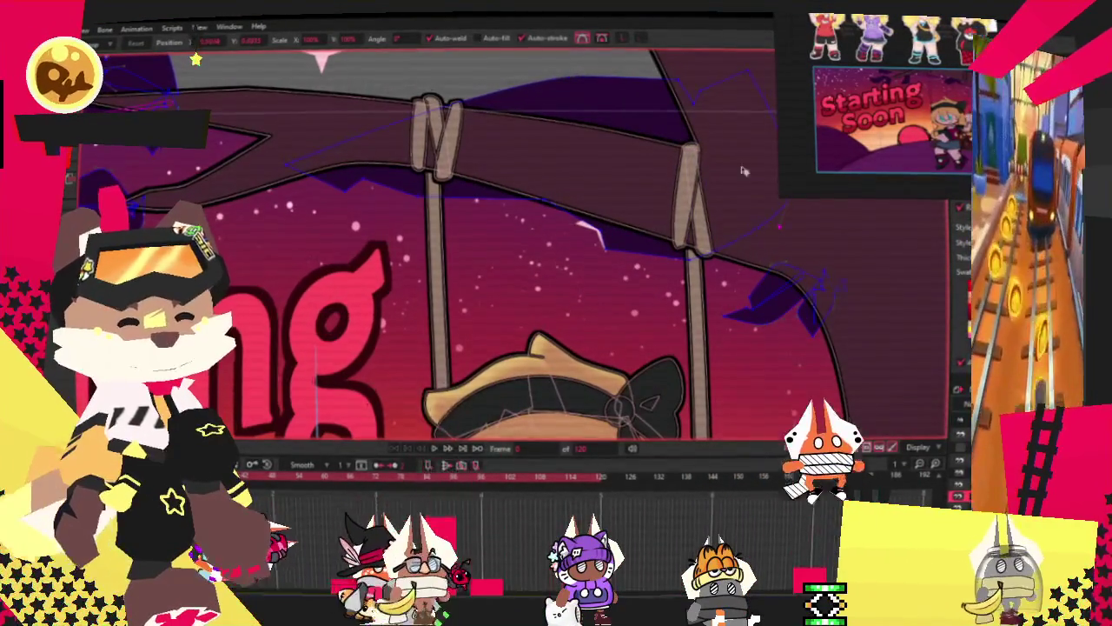
pyautogui.scroll(-3, 768, 188)
pyautogui.scroll(2, 567, 105)
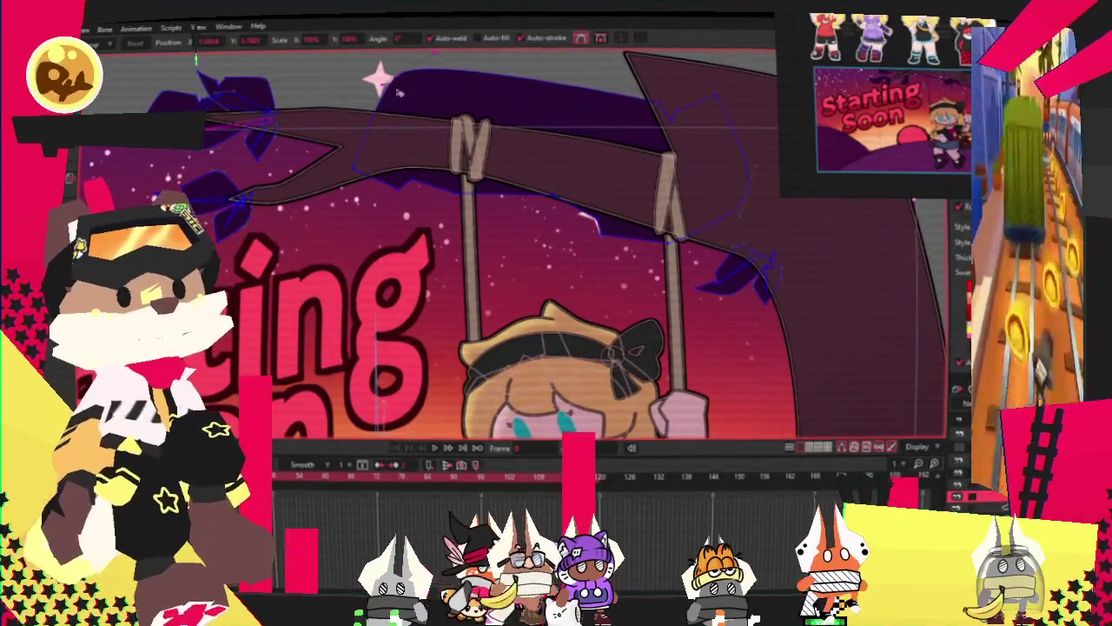
pyautogui.scroll(2, 416, 181)
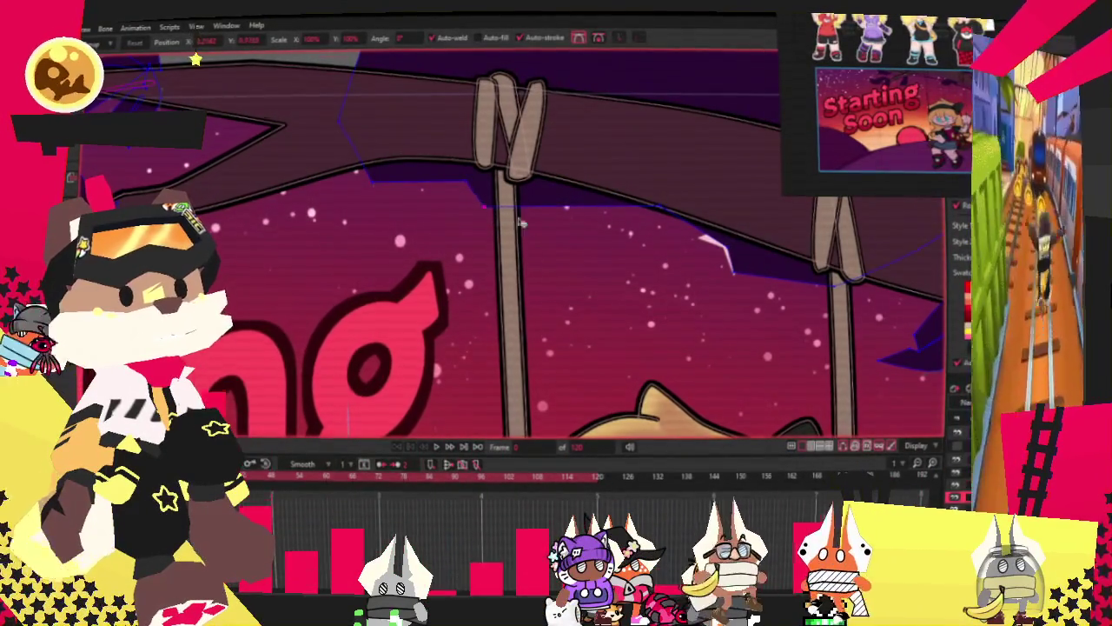
pyautogui.scroll(-2, 600, 336)
pyautogui.click(441, 444)
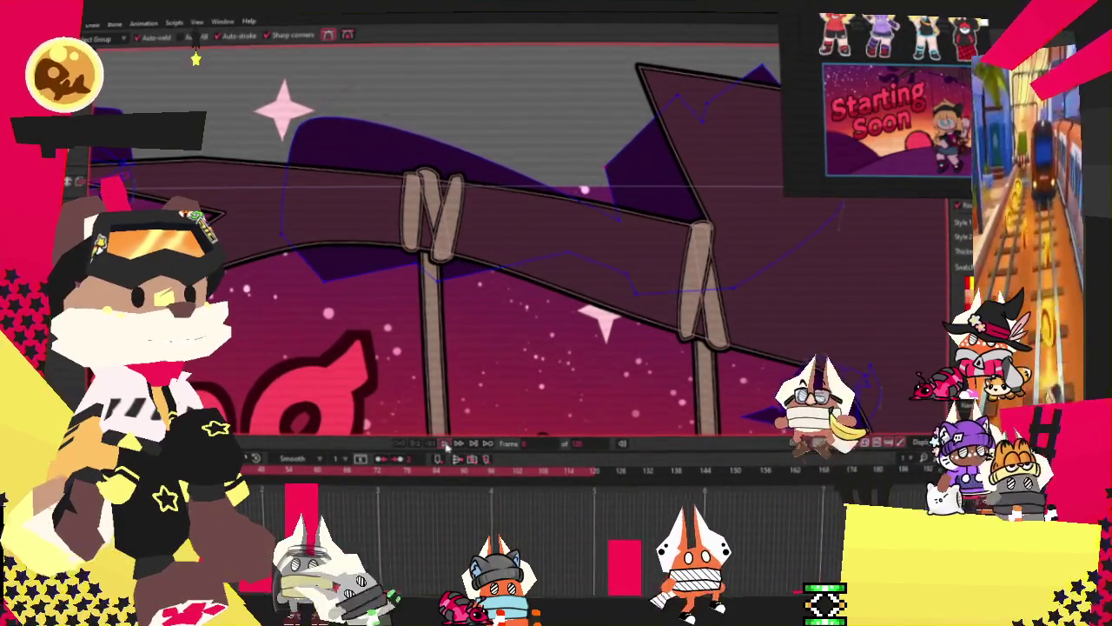
pyautogui.press('g')
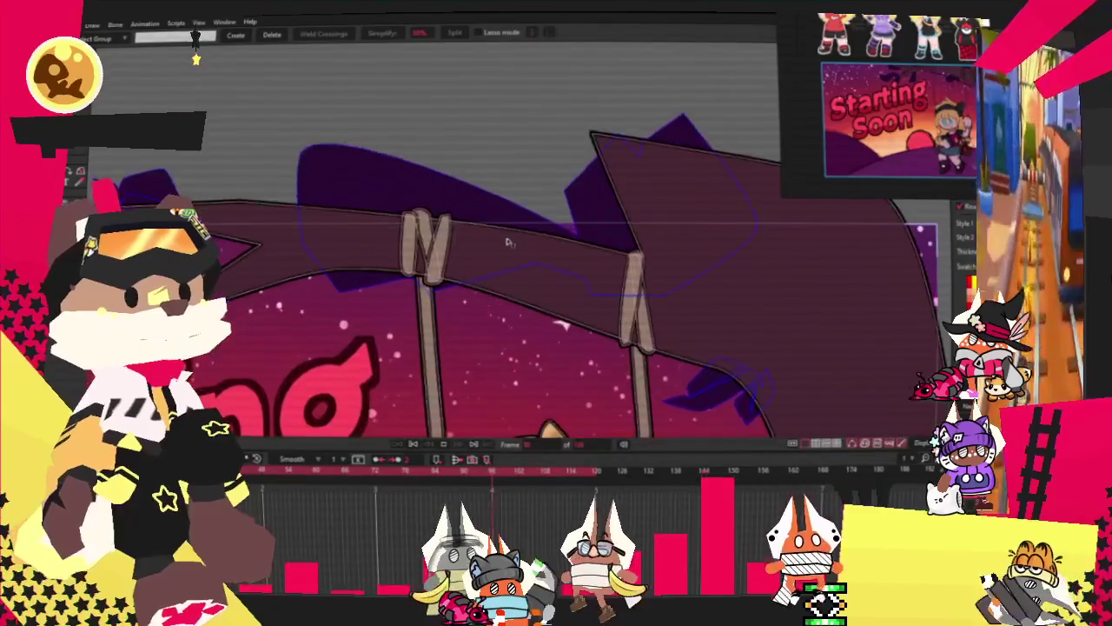
# Step: Zoom out until the full Starting Soon artwork fits in view
pyautogui.scroll(-2, 513, 247)
pyautogui.scroll(-2, 521, 256)
pyautogui.scroll(-2, 534, 269)
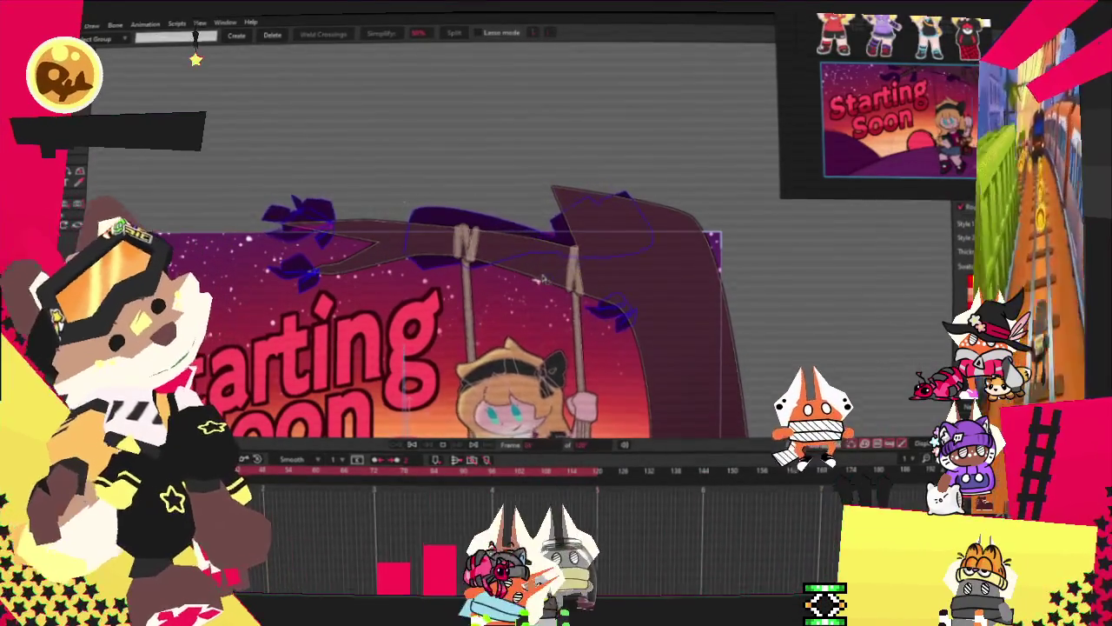
pyautogui.scroll(-2, 542, 278)
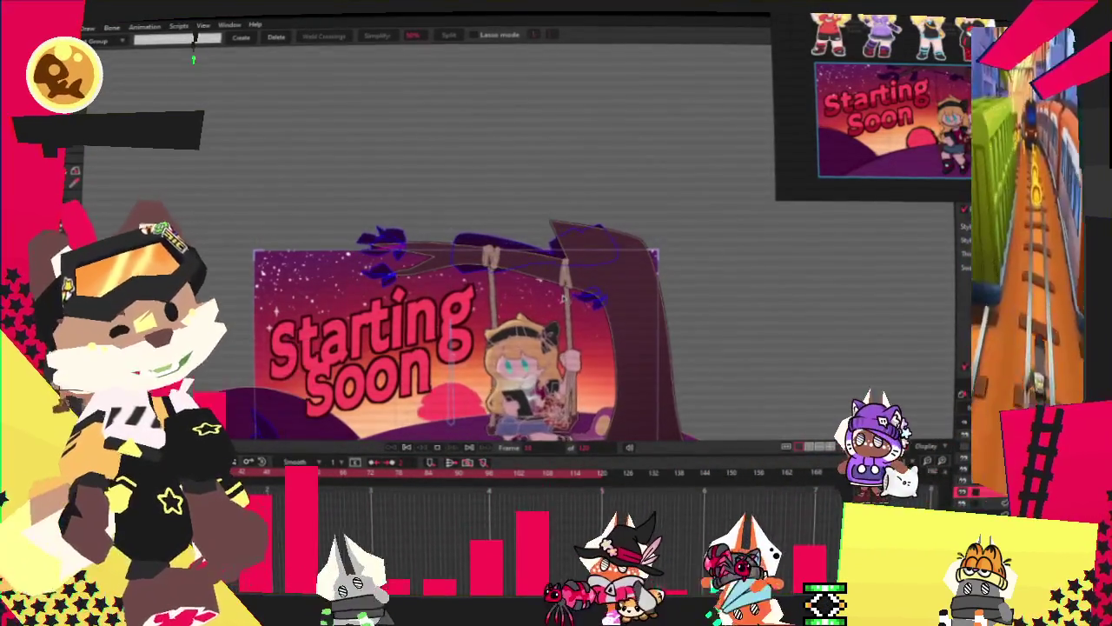
pyautogui.scroll(-2, 597, 194)
pyautogui.scroll(3, 551, 261)
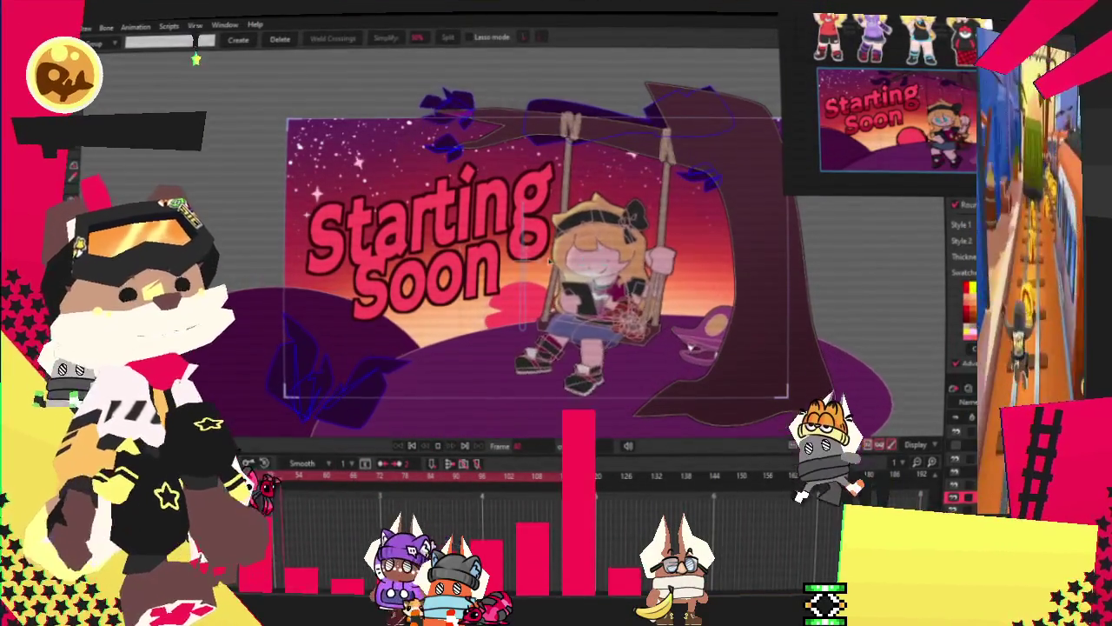
pyautogui.scroll(1, 671, 207)
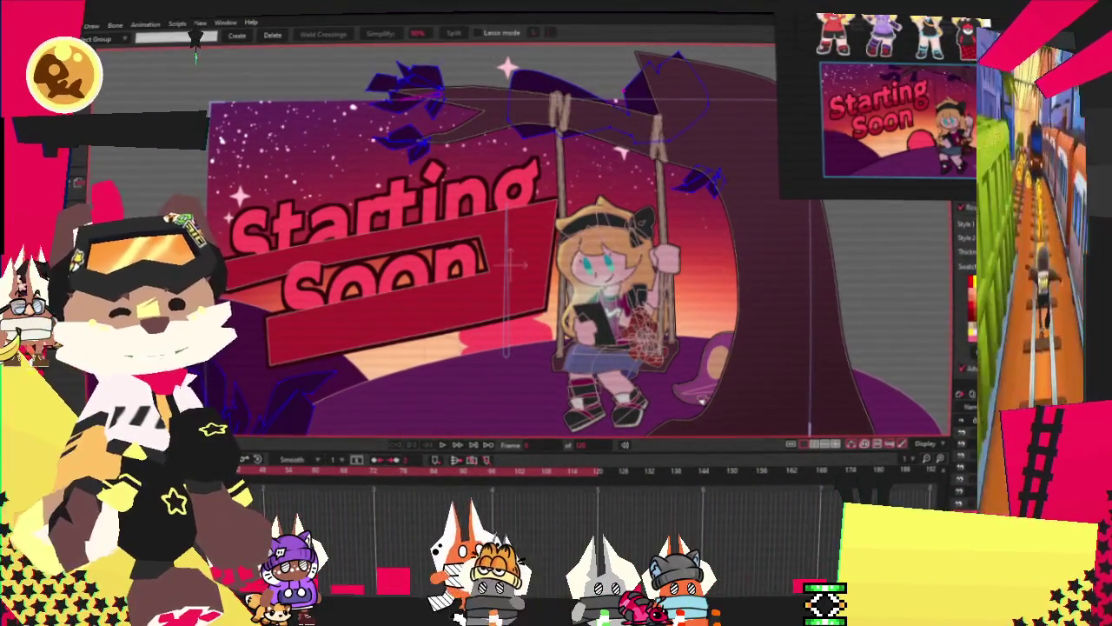
# Step: Add an empty image drop panel beside the Starting Soon scene from the right-click menu
pyautogui.click(65, 25)
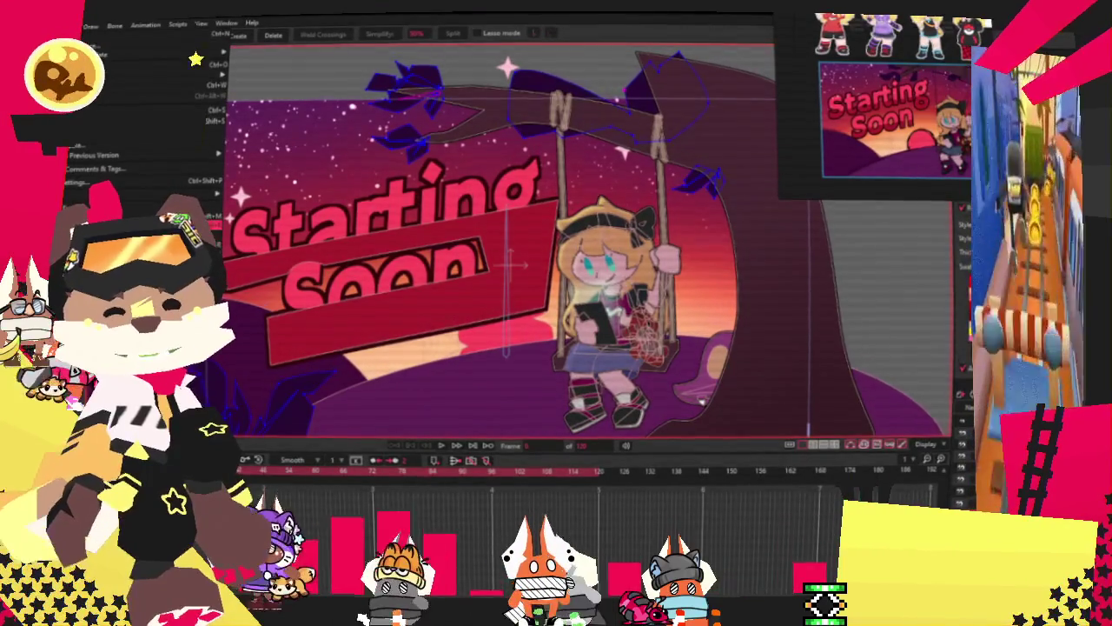
pyautogui.press('Escape')
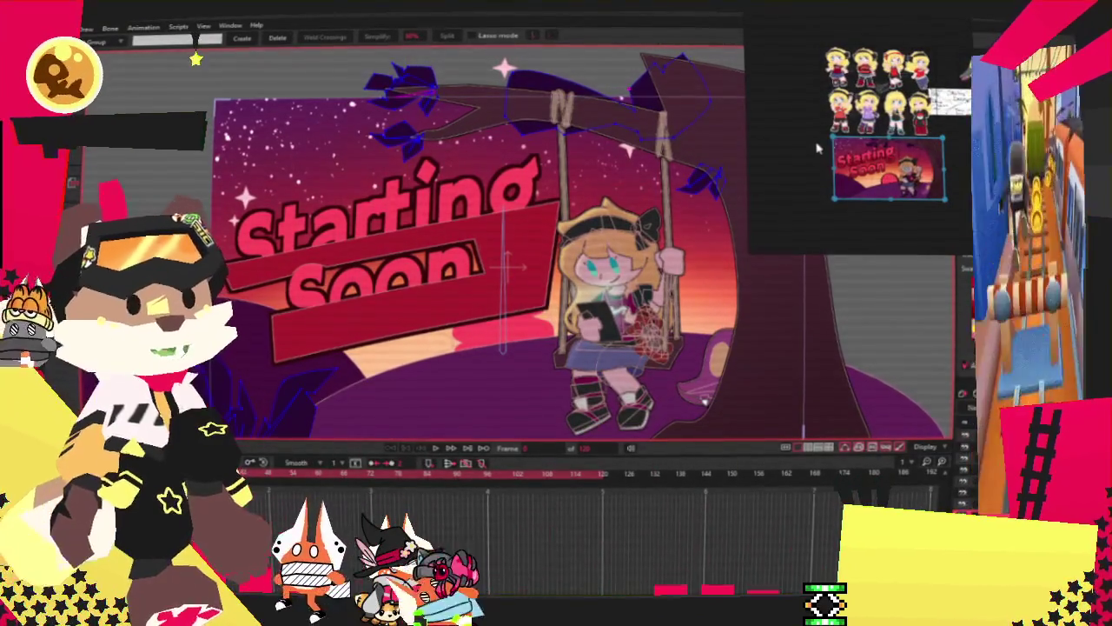
pyautogui.rightClick(816, 149)
pyautogui.click(860, 434)
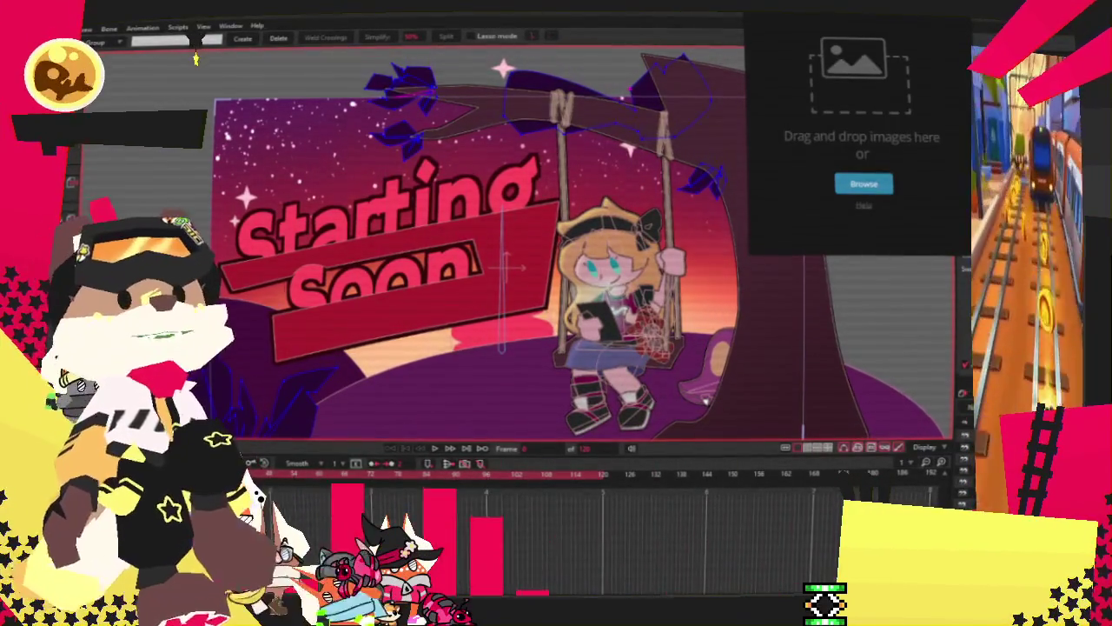
pyautogui.hotkey('alt', 'f')
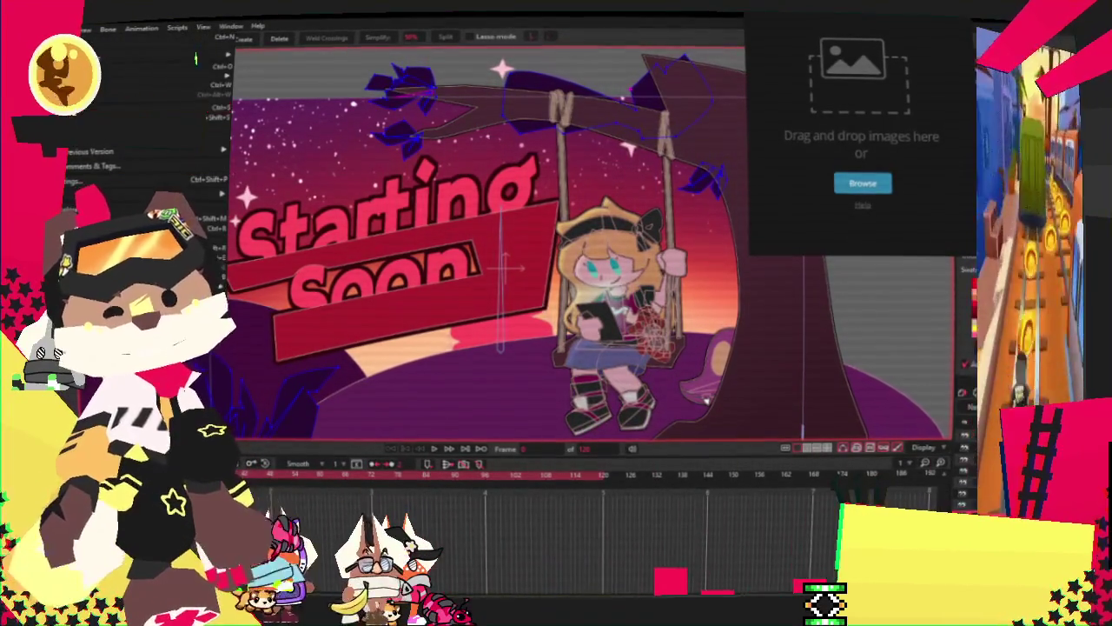
pyautogui.press('Escape')
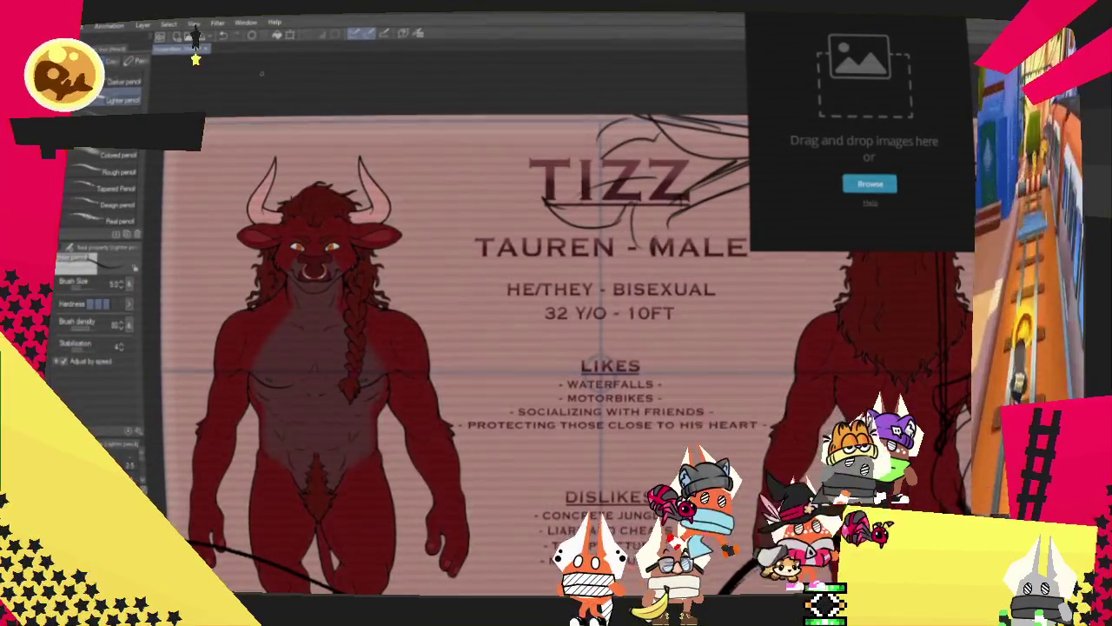
# Step: Close the purple-hair sketch canvas tab, leaving an empty workspace
pyautogui.hotkey('ctrl', 'w')
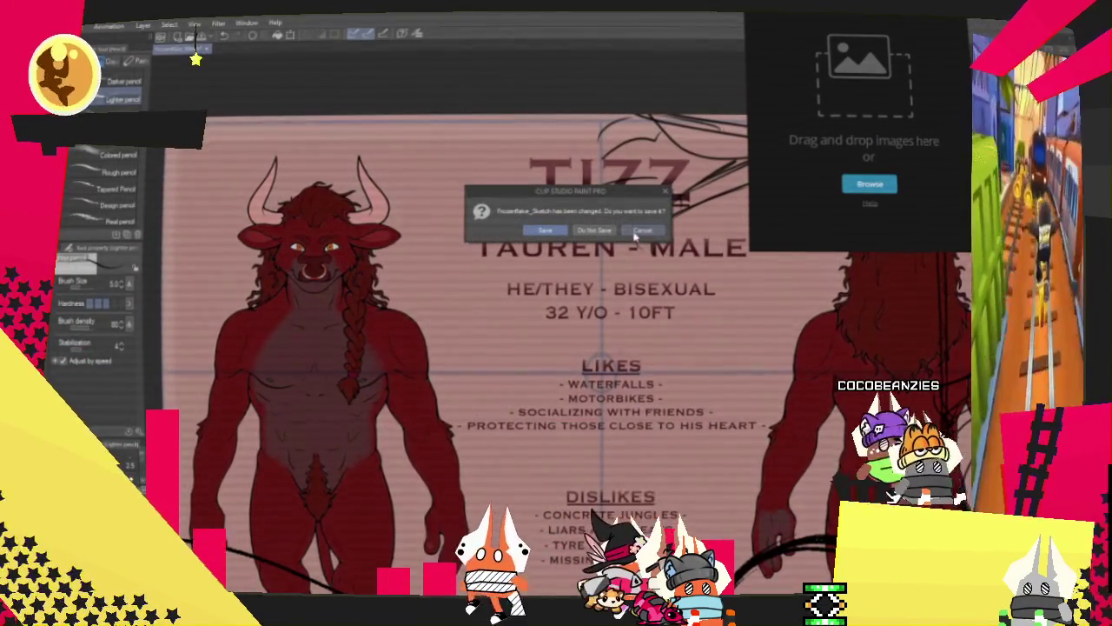
pyautogui.click(644, 230)
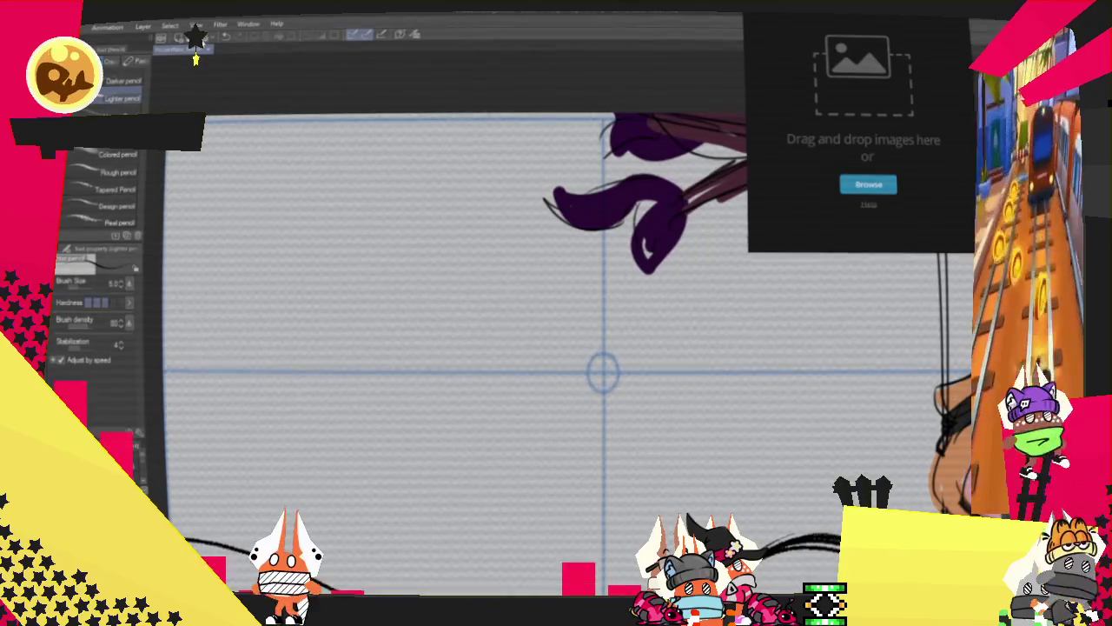
pyautogui.click(207, 53)
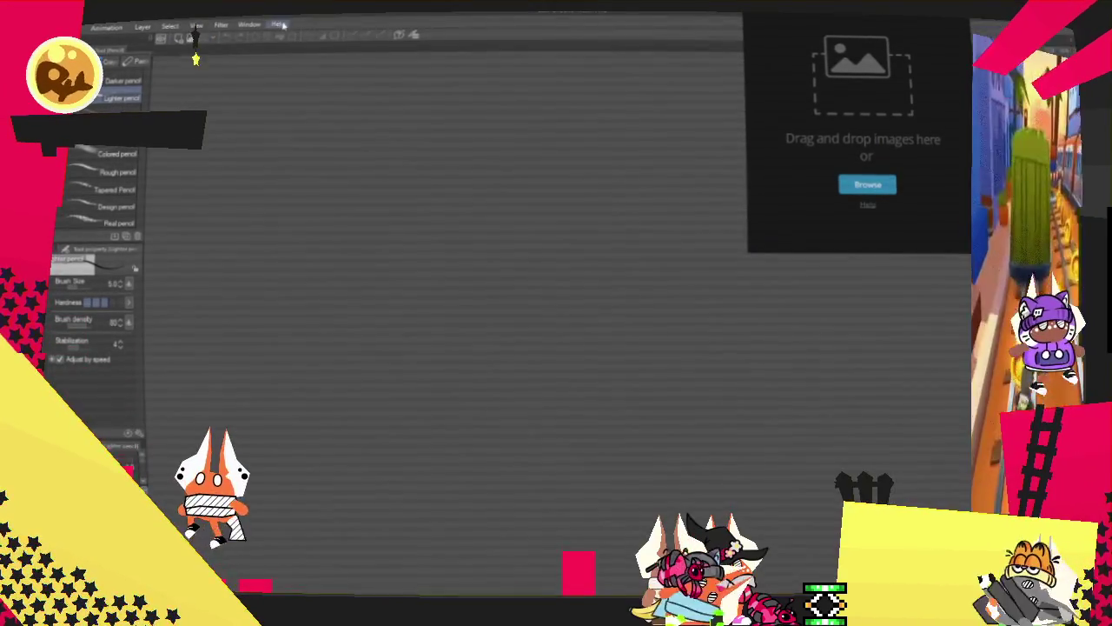
pyautogui.hotkey('alt', 'f')
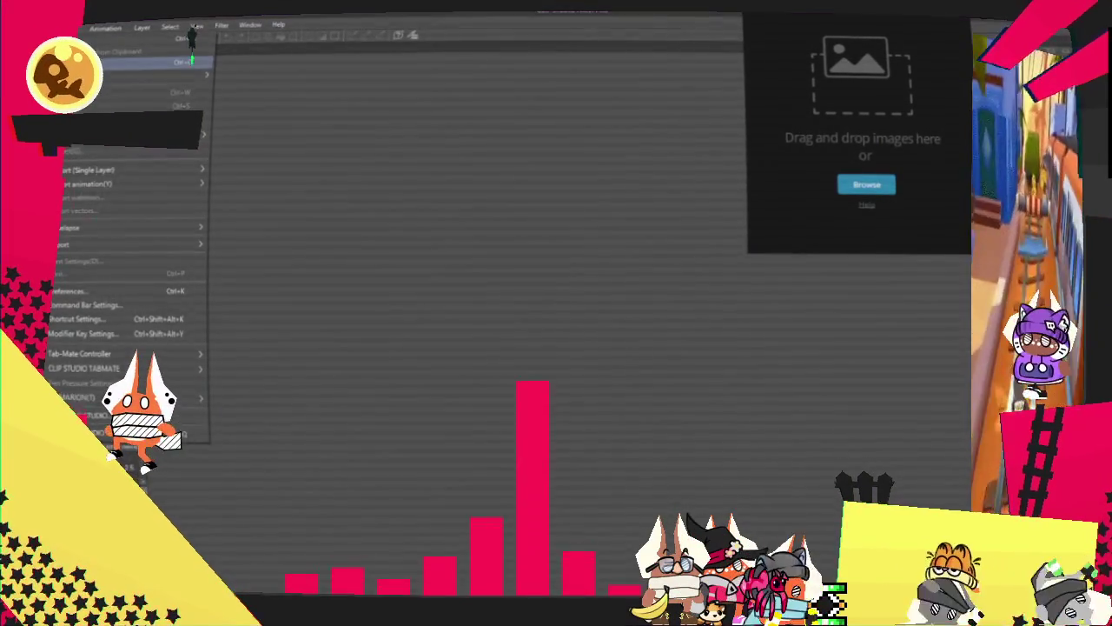
# Step: Dismiss the File menu without choosing a command
pyautogui.press('Escape')
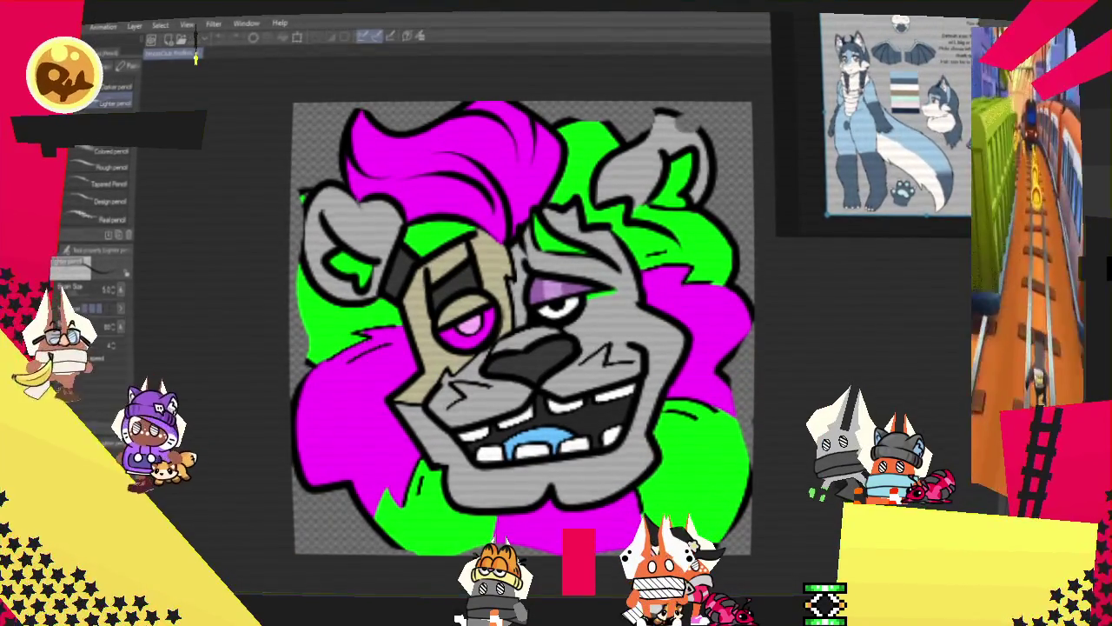
# Step: Delete the lion artwork so the square canvas is blank
pyautogui.press('Delete')
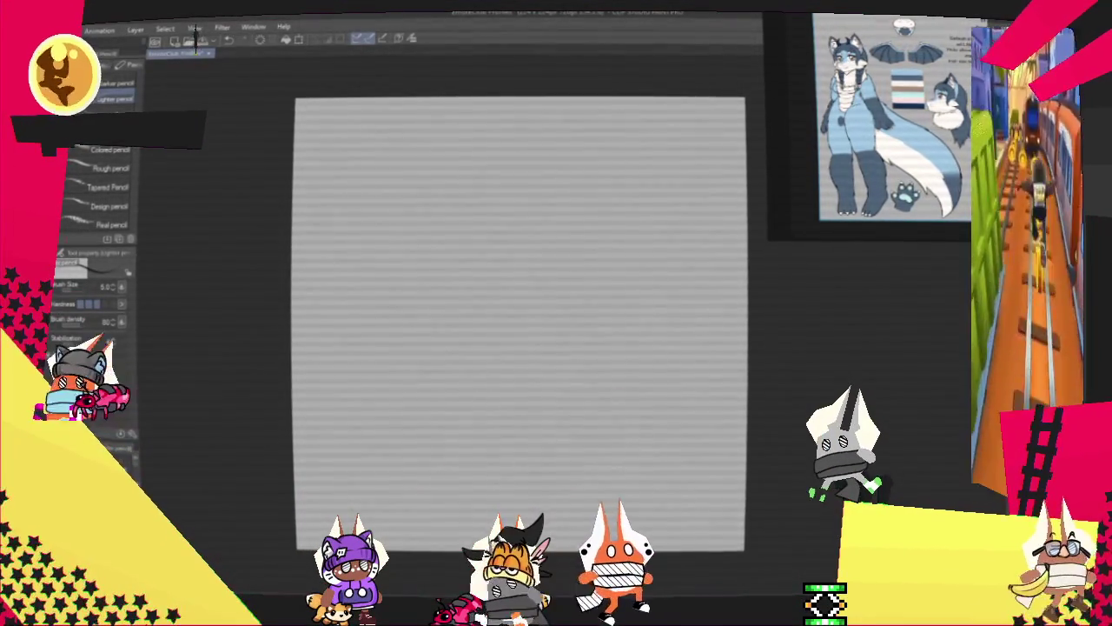
pyautogui.scroll(2, 455, 281)
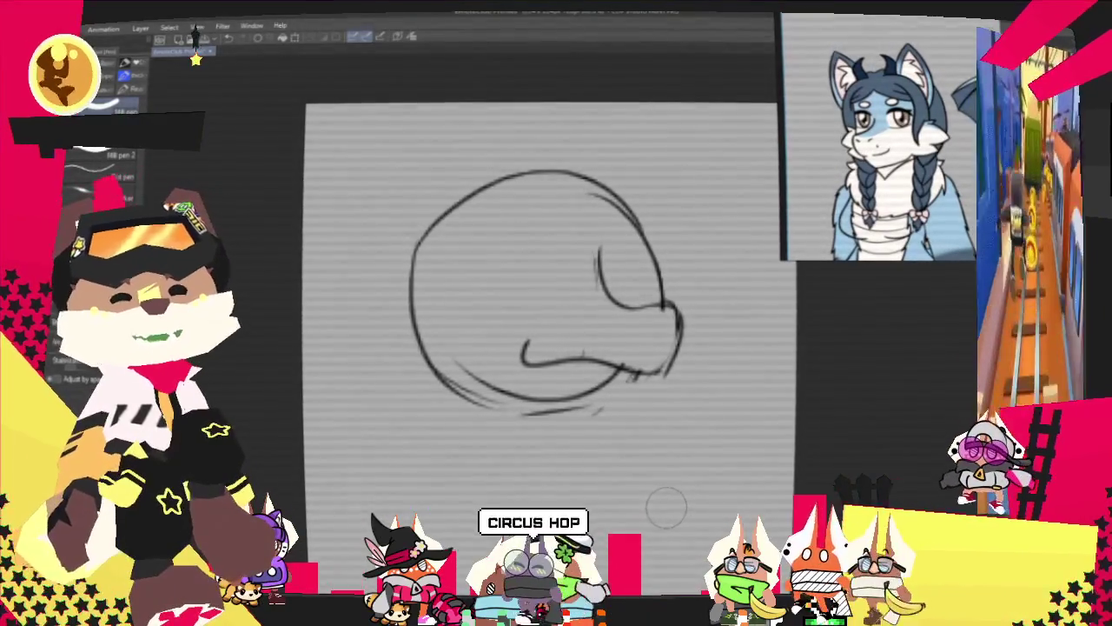
# Step: Keep the eye stroke and draw a curved pencil stroke rising above the head
pyautogui.press('p')
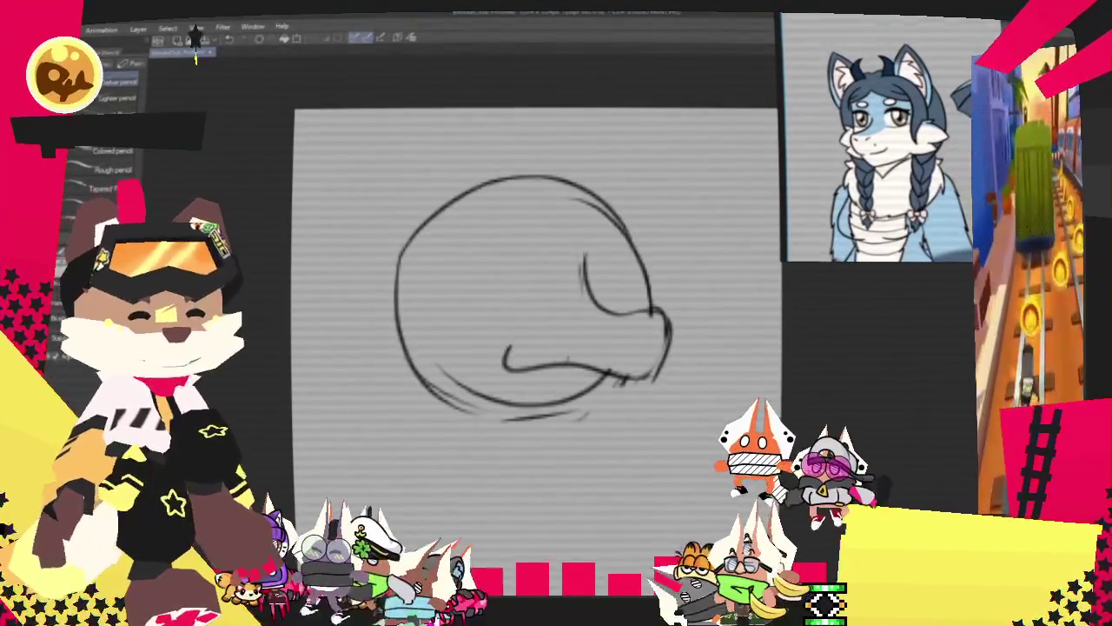
pyautogui.press('p')
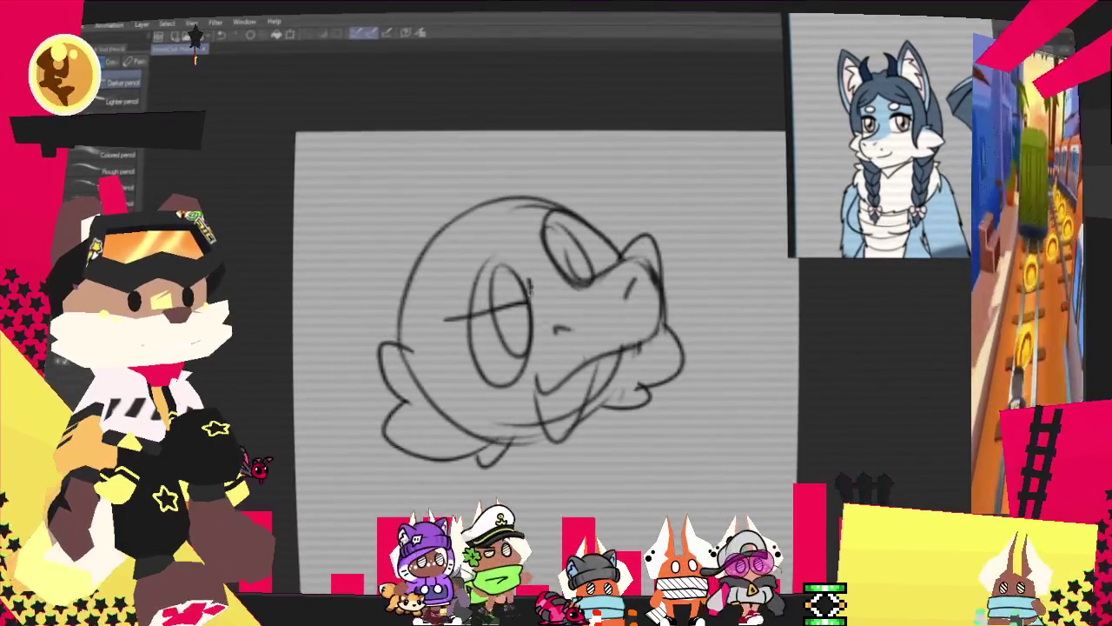
pyautogui.hotkey('ctrl', 'z')
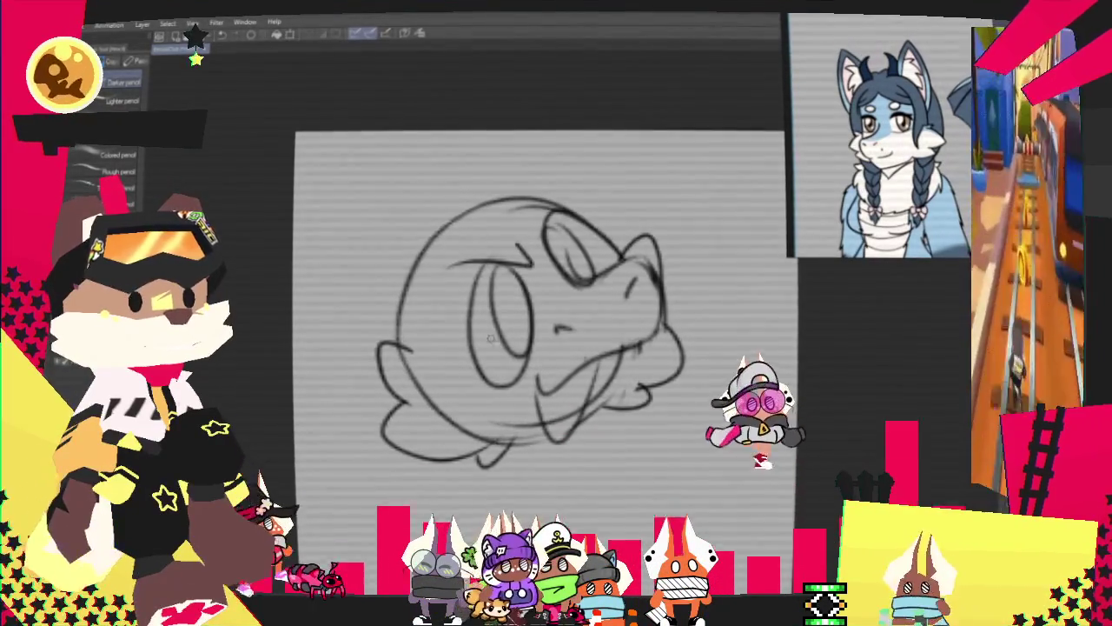
pyautogui.hotkey('ctrl', 'y')
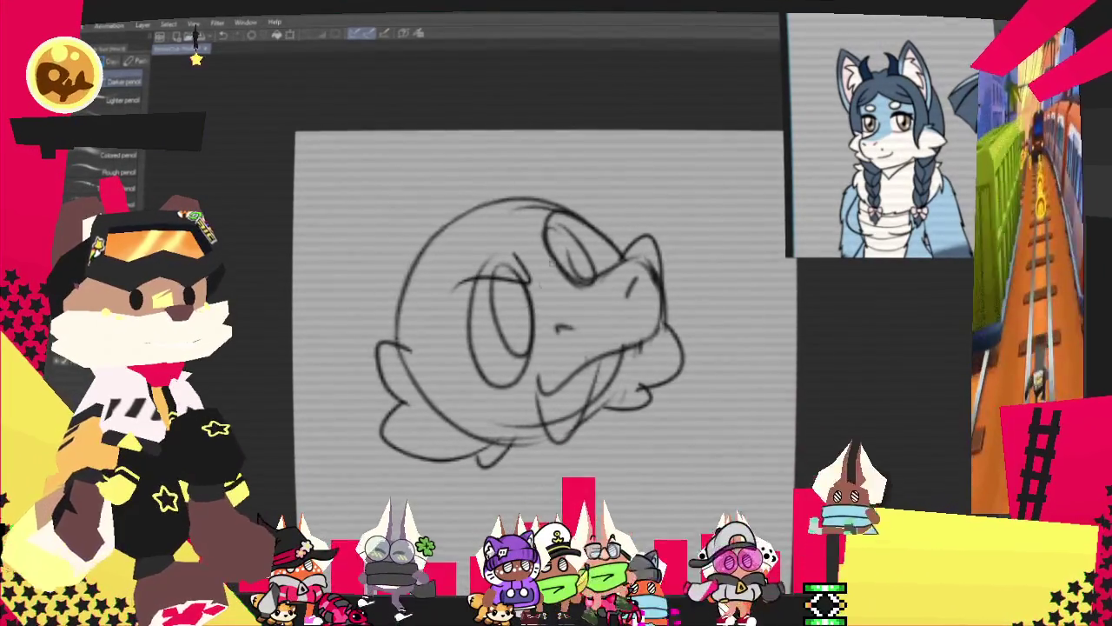
pyautogui.moveTo(520, 230); pyautogui.dragTo(573, 161)
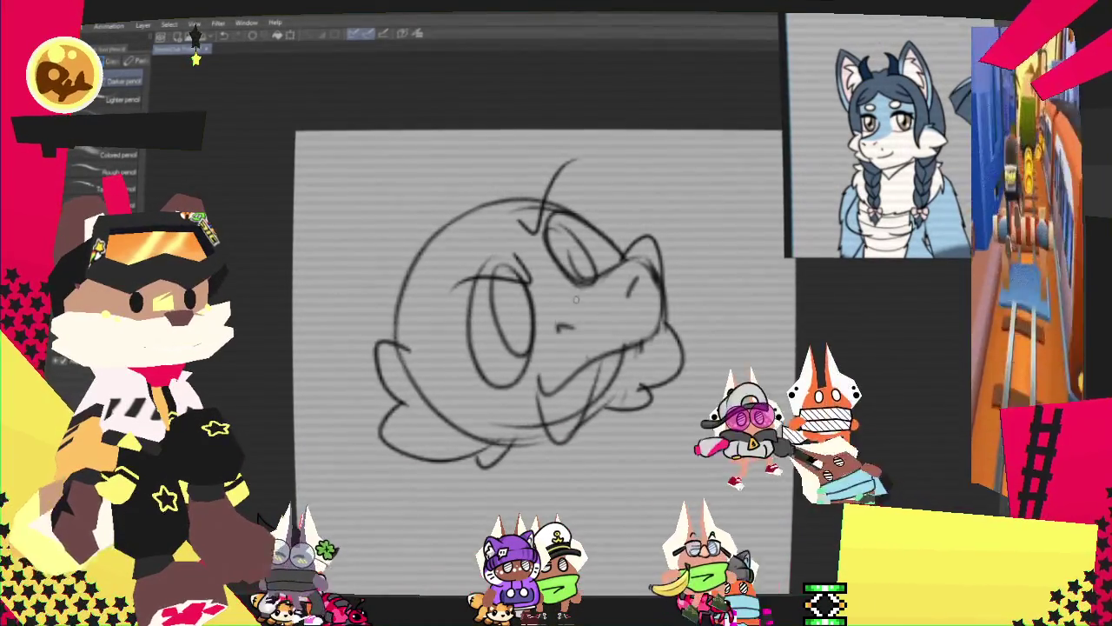
pyautogui.press('p')
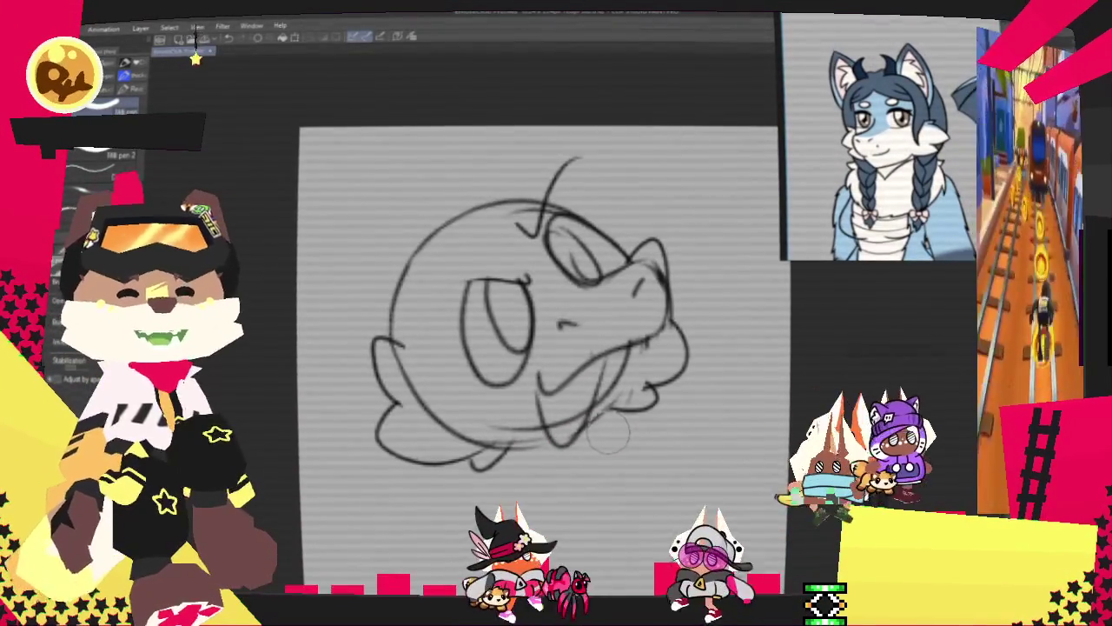
pyautogui.press('p')
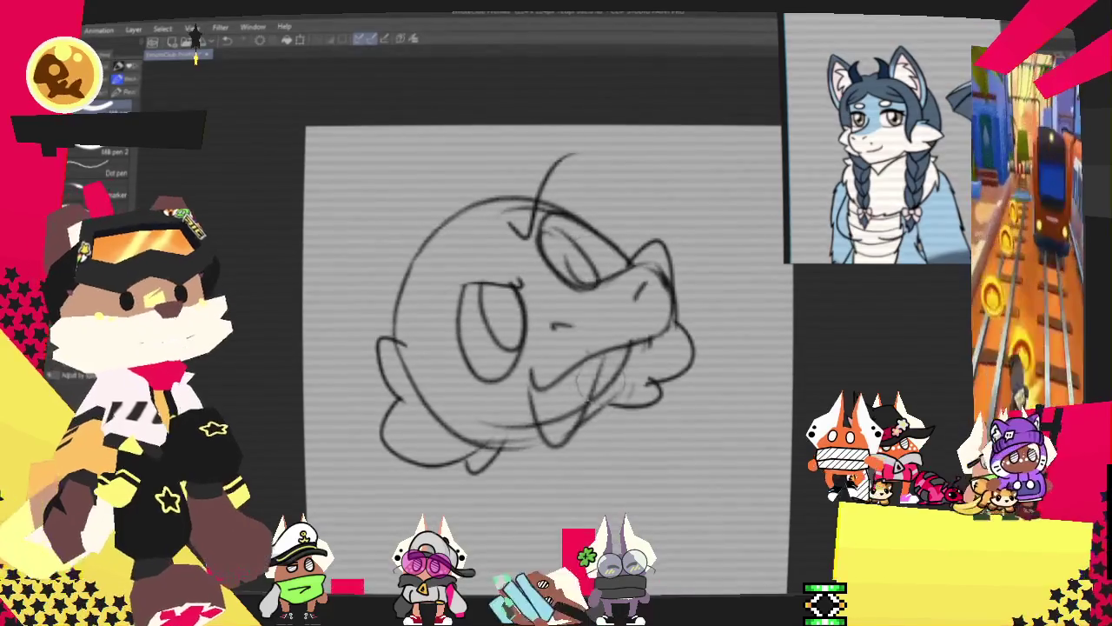
# Step: Erase the old mouth, lower jaw and chin strokes from the head sketch
pyautogui.moveTo(590, 391)
pyautogui.mouseDown()
pyautogui.moveTo(683, 373)
pyautogui.moveTo(706, 335)
pyautogui.moveTo(654, 259)
pyautogui.mouseUp()
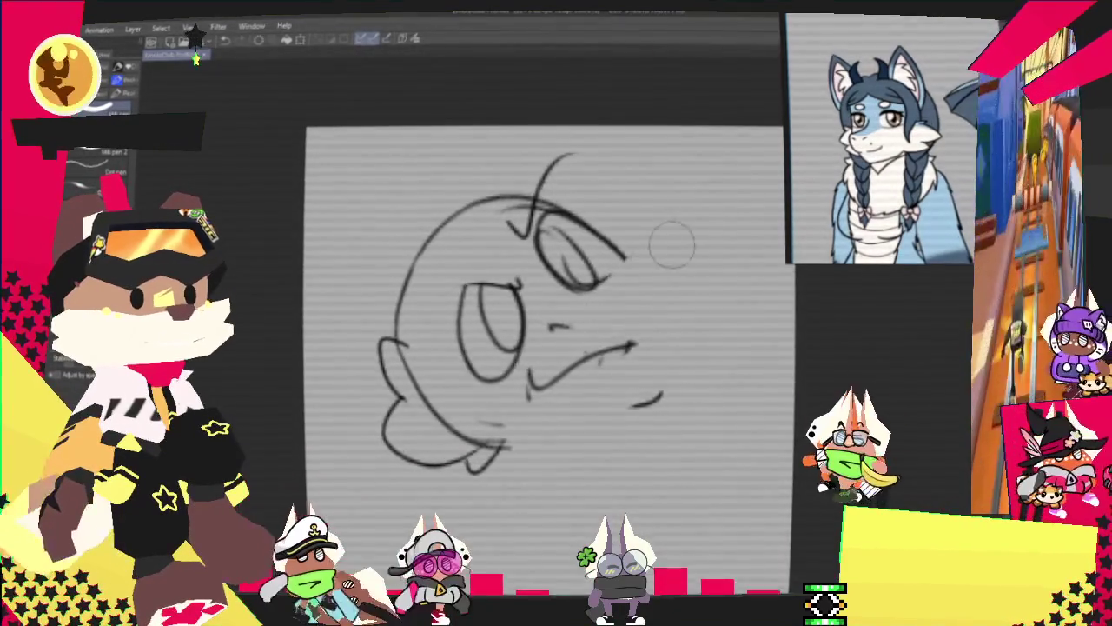
pyautogui.moveTo(596, 347)
pyautogui.mouseDown()
pyautogui.moveTo(596, 335)
pyautogui.moveTo(529, 397)
pyautogui.mouseUp()
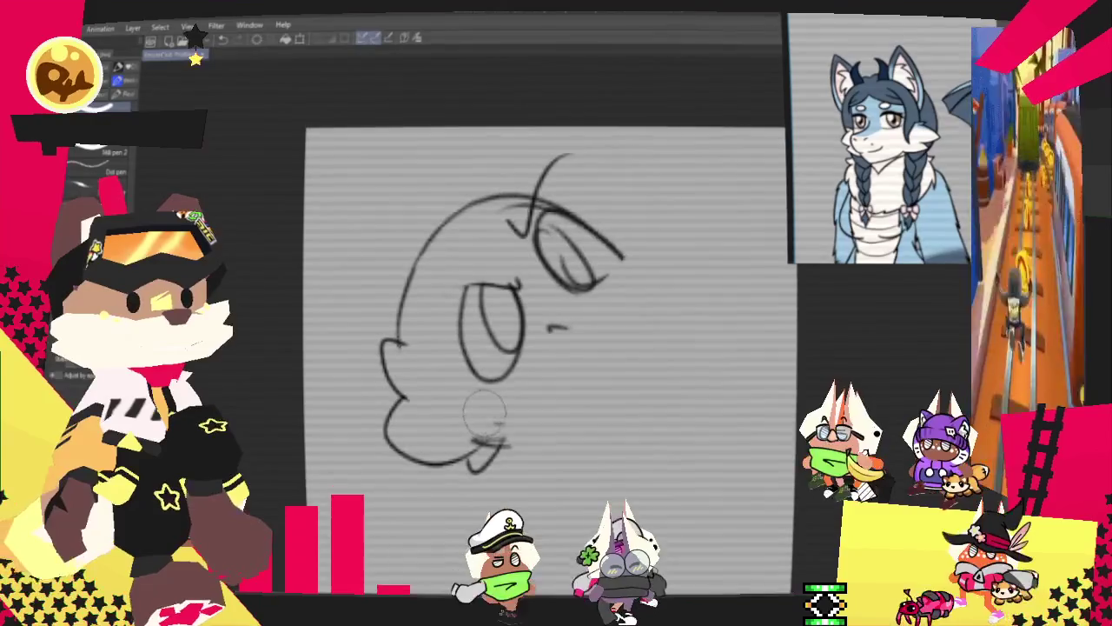
pyautogui.moveTo(478, 415); pyautogui.dragTo(472, 439)
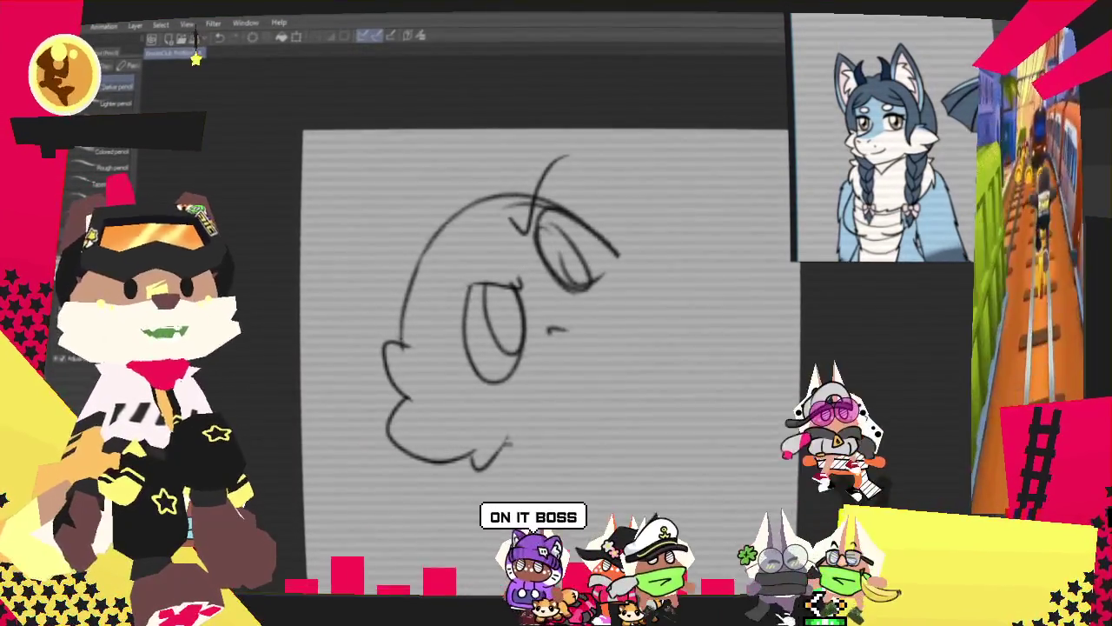
# Step: Redraw the snout's right side as a doubled curve and add a V-shaped jaw below
pyautogui.moveTo(631, 266); pyautogui.dragTo(563, 367)
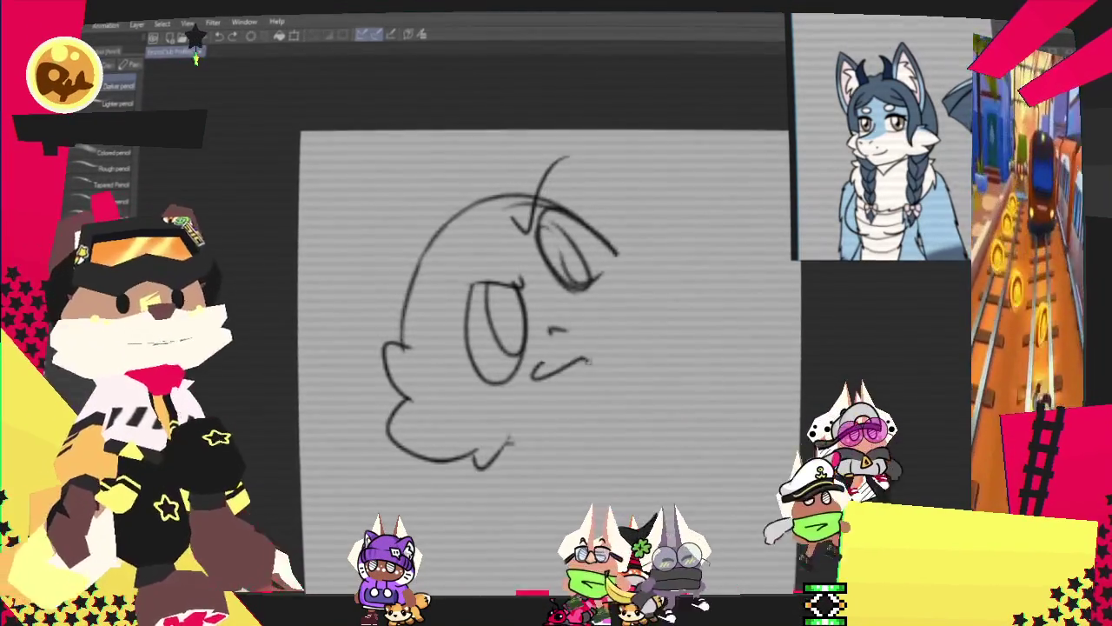
pyautogui.hotkey('ctrl', 'z')
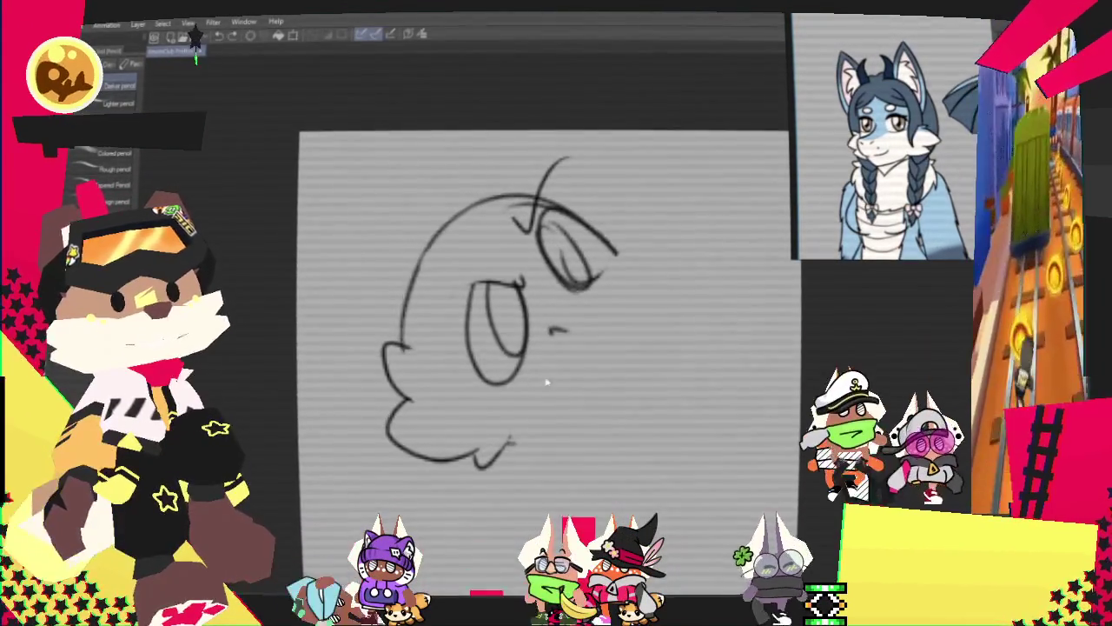
pyautogui.moveTo(660, 267); pyautogui.dragTo(543, 375)
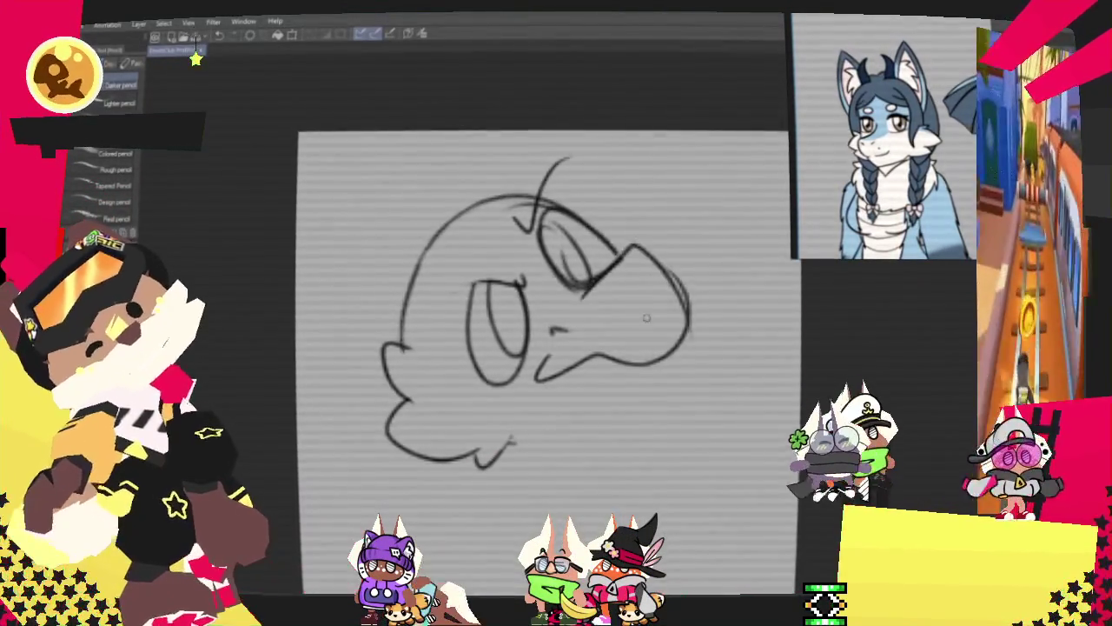
pyautogui.moveTo(608, 261); pyautogui.dragTo(664, 356)
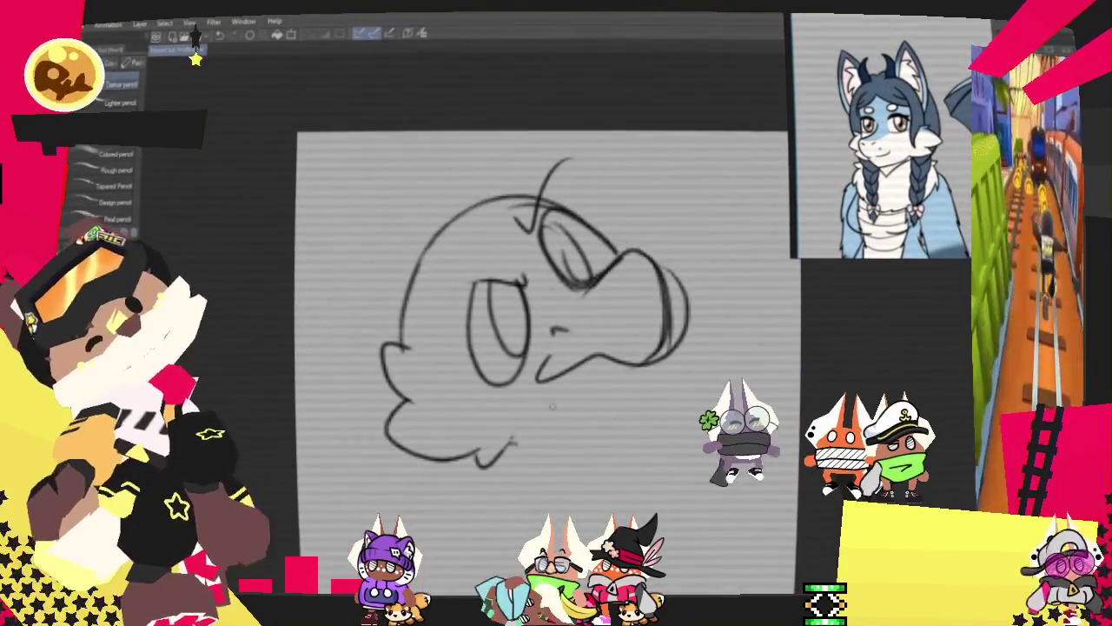
pyautogui.moveTo(545, 391); pyautogui.dragTo(619, 367)
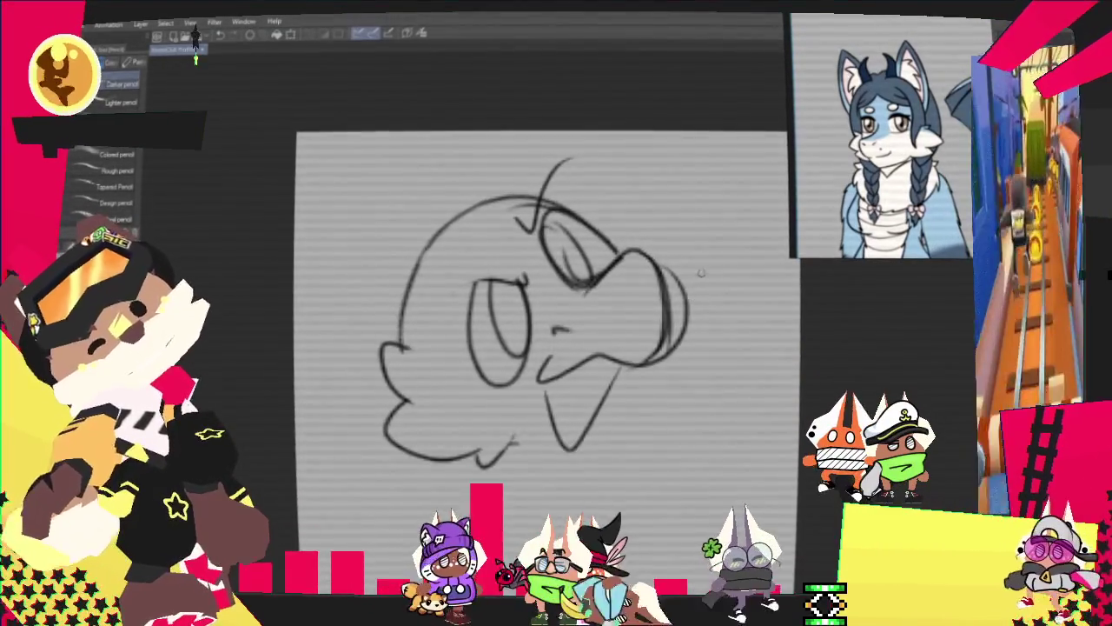
# Step: Rotate the whole sketch about 8° counter-clockwise and rough in the left ear
pyautogui.hotkey('ctrl', 't')
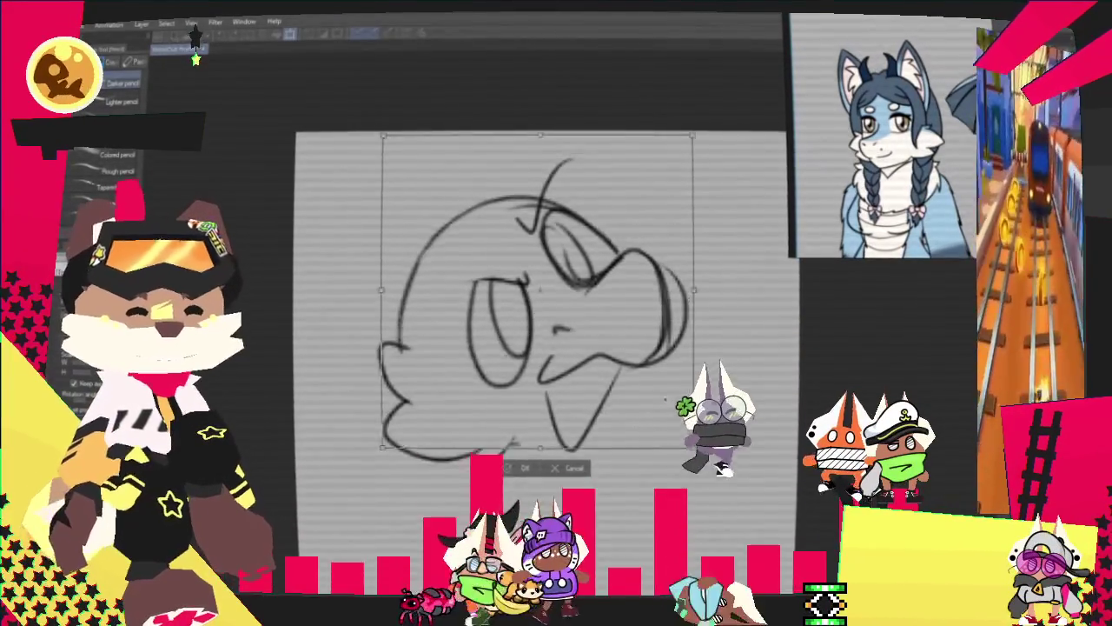
pyautogui.moveTo(578, 489); pyautogui.dragTo(636, 446)
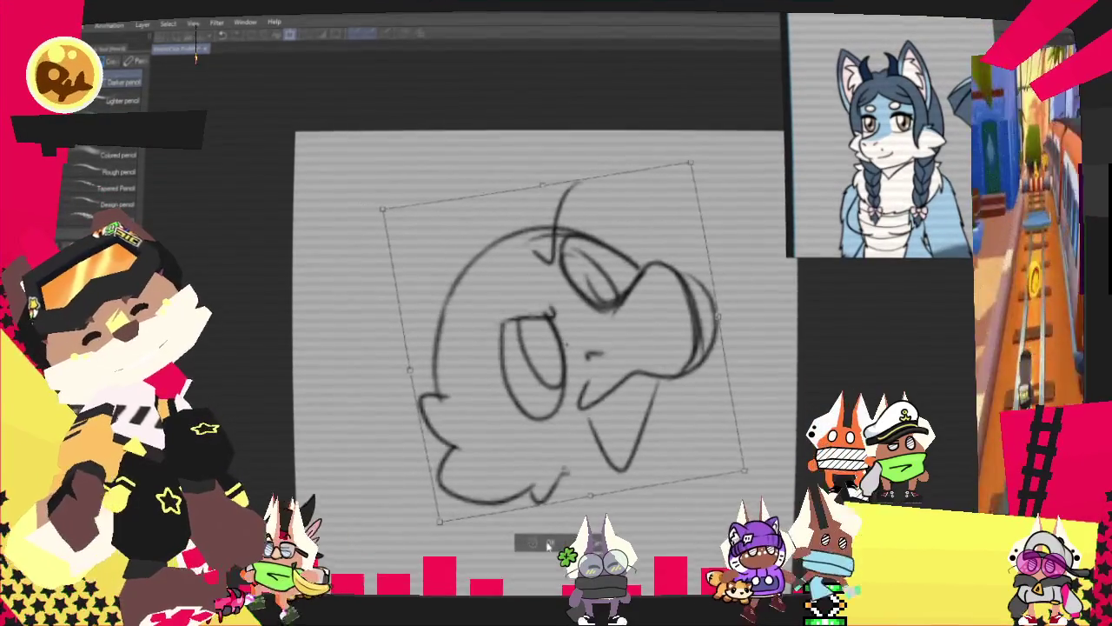
pyautogui.moveTo(321, 267)
pyautogui.mouseDown()
pyautogui.moveTo(461, 276)
pyautogui.moveTo(438, 447)
pyautogui.mouseUp()
# Step: Draw a wide ear on top of the head and add inner-ear strokes to both ears
pyautogui.moveTo(503, 227)
pyautogui.mouseDown()
pyautogui.moveTo(556, 130)
pyautogui.moveTo(660, 212)
pyautogui.mouseUp()
pyautogui.hotkey('ctrl', 'z')
pyautogui.hotkey('ctrl', 'z')
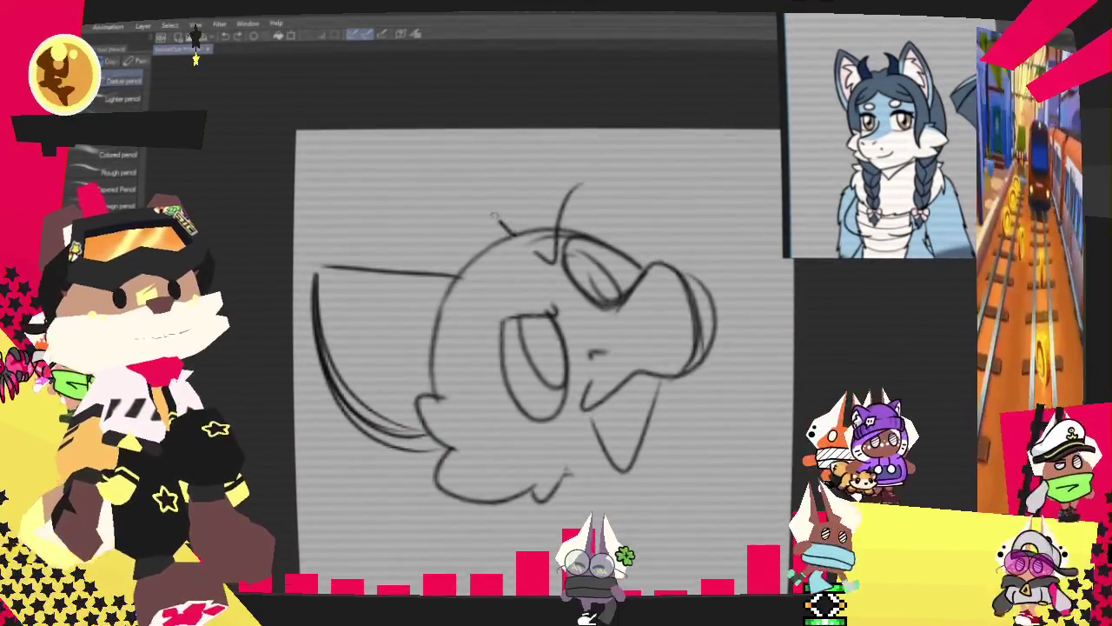
pyautogui.moveTo(499, 222); pyautogui.dragTo(627, 213)
pyautogui.moveTo(500, 224); pyautogui.dragTo(667, 241)
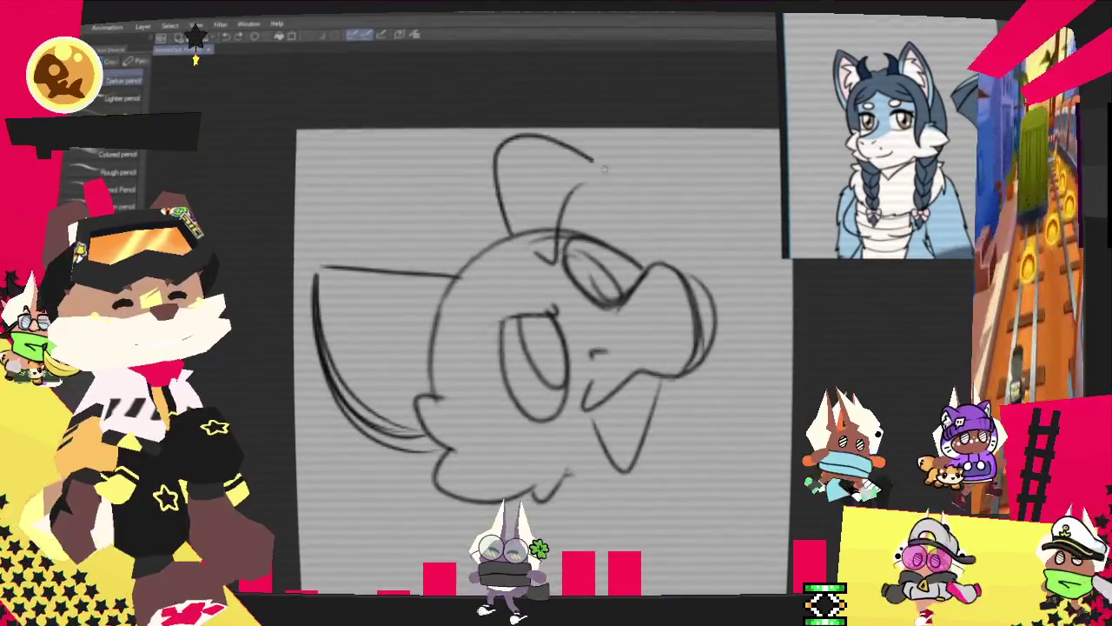
pyautogui.moveTo(511, 155); pyautogui.dragTo(665, 256)
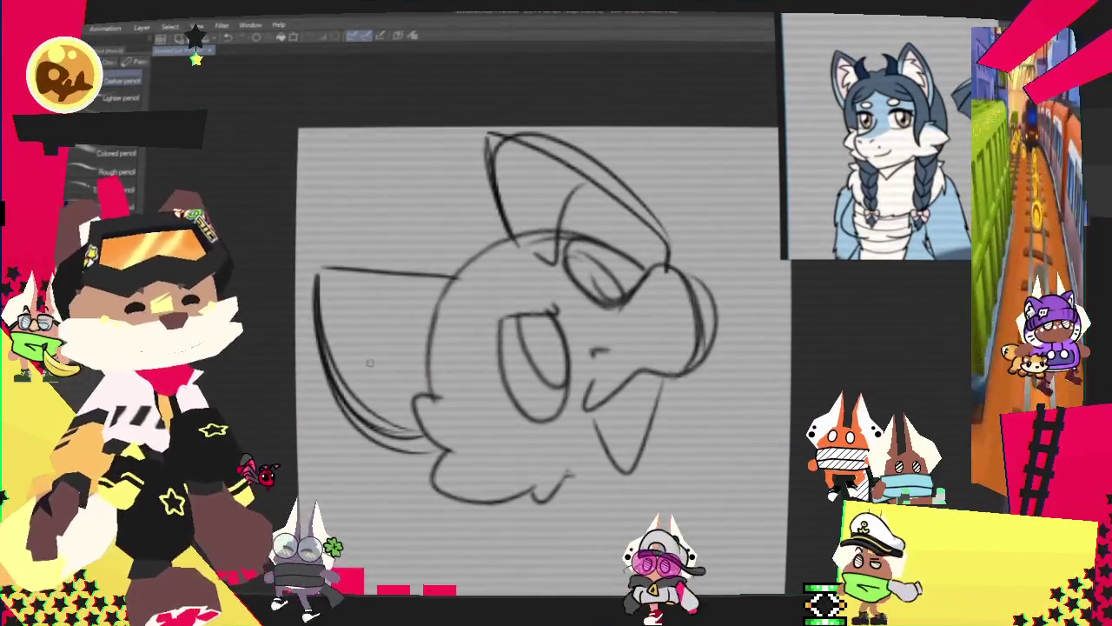
pyautogui.moveTo(329, 292)
pyautogui.mouseDown()
pyautogui.moveTo(400, 305)
pyautogui.moveTo(382, 396)
pyautogui.mouseUp()
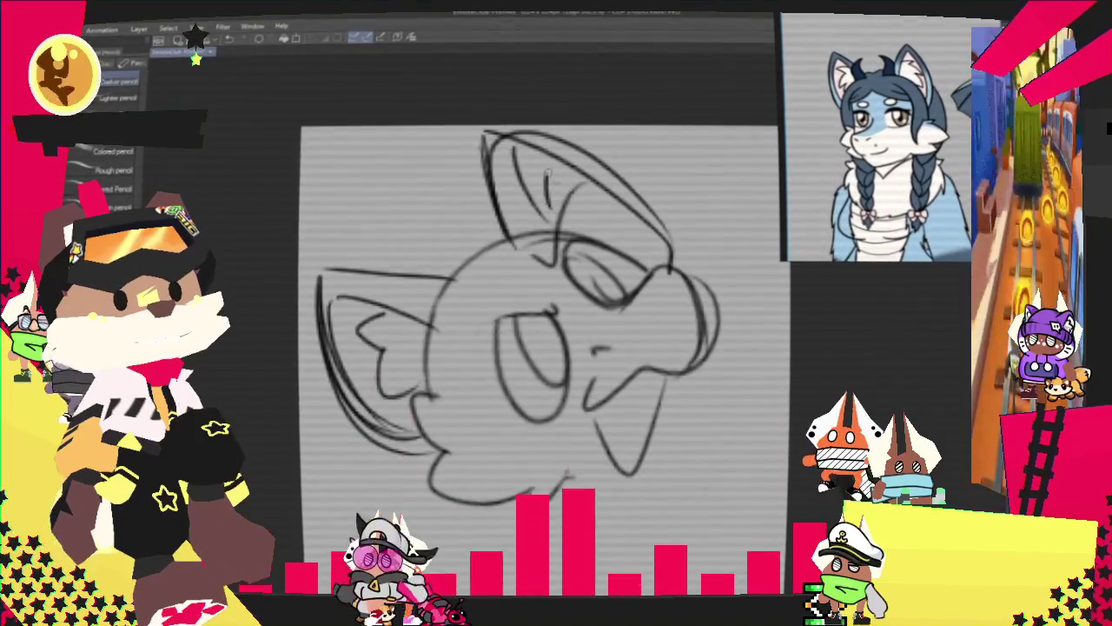
pyautogui.moveTo(581, 203); pyautogui.dragTo(613, 250)
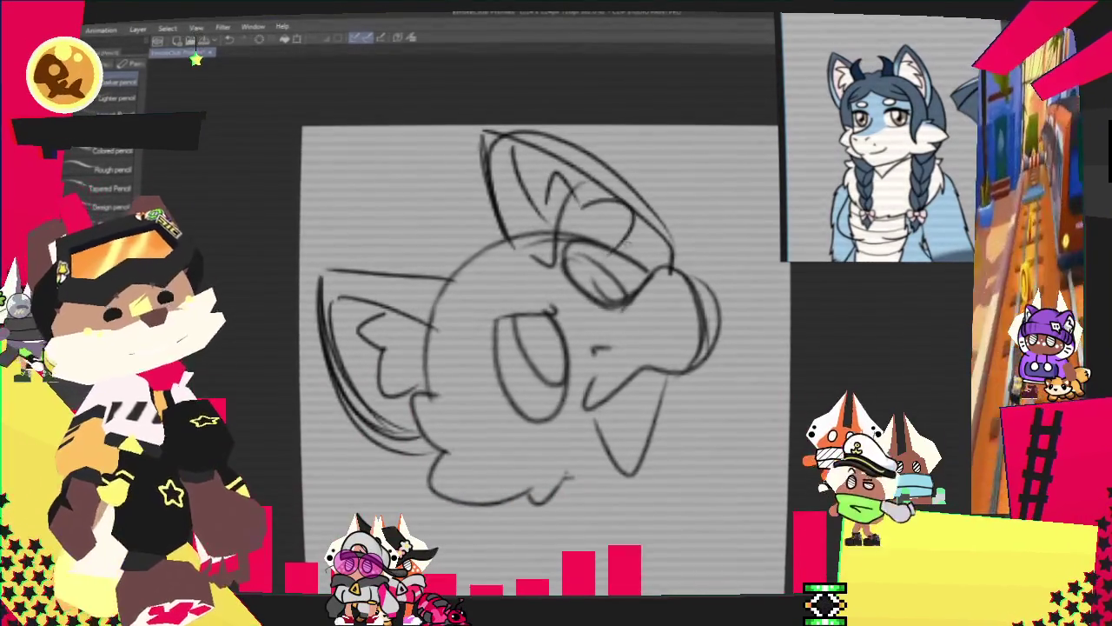
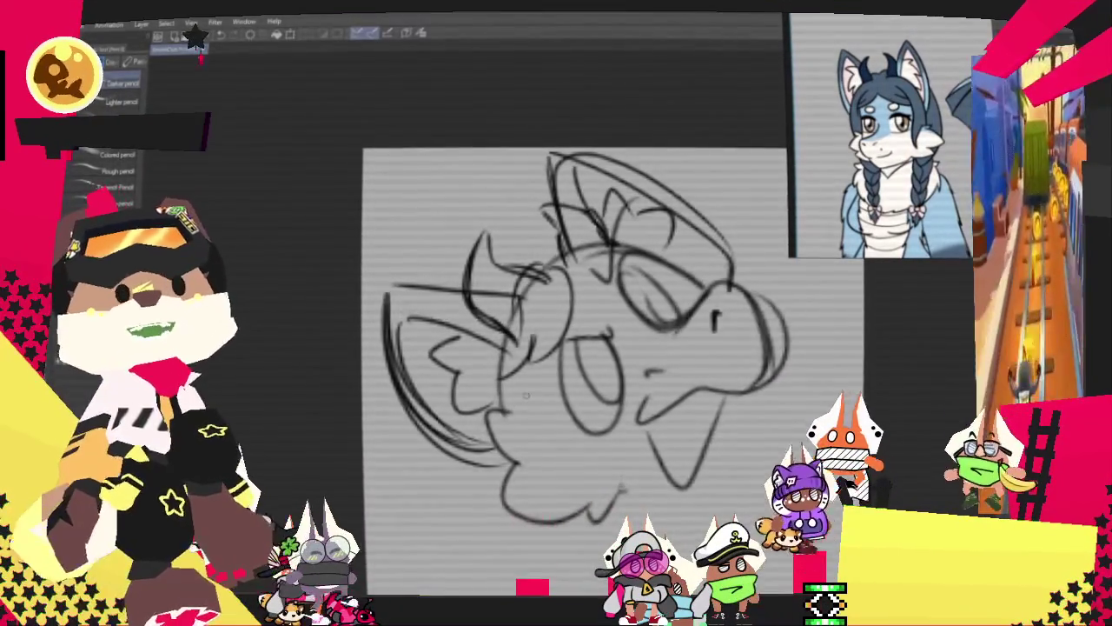
# Step: Draw a curved pencil stroke along the lower right side of the creature's head
pyautogui.press('p')
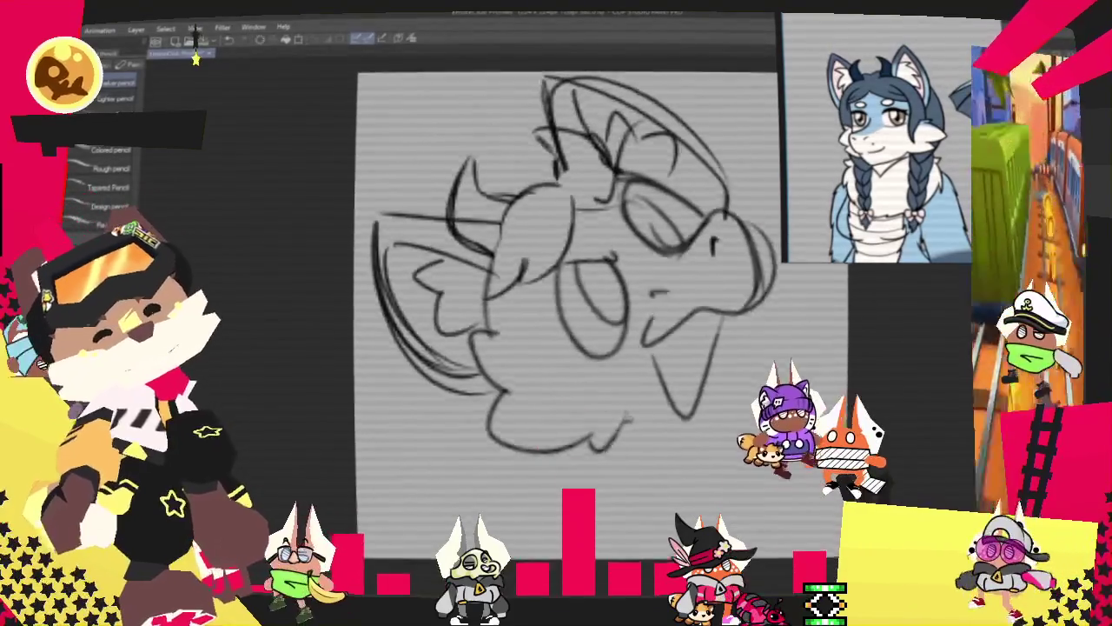
pyautogui.moveTo(564, 330); pyautogui.dragTo(496, 273)
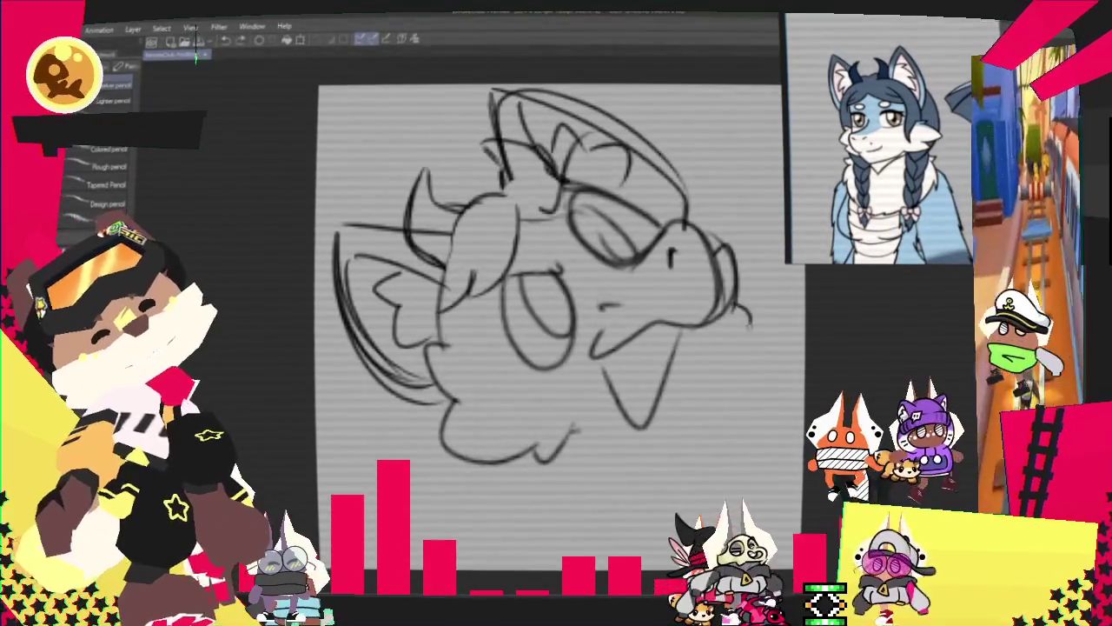
pyautogui.moveTo(737, 303); pyautogui.dragTo(700, 395)
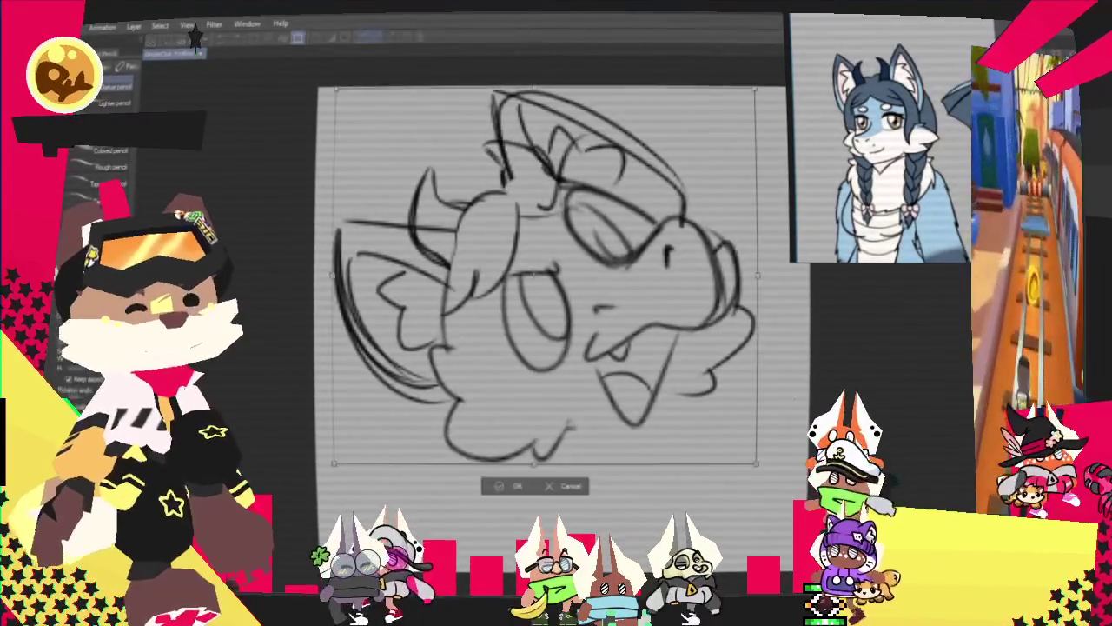
# Step: Tilt the head sketch slightly and scale it a little with Free Transform, then confirm
pyautogui.hotkey('ctrl', 't')
pyautogui.moveTo(721, 486)
pyautogui.mouseDown()
pyautogui.moveTo(688, 460)
pyautogui.moveTo(752, 466)
pyautogui.moveTo(728, 508)
pyautogui.mouseUp()
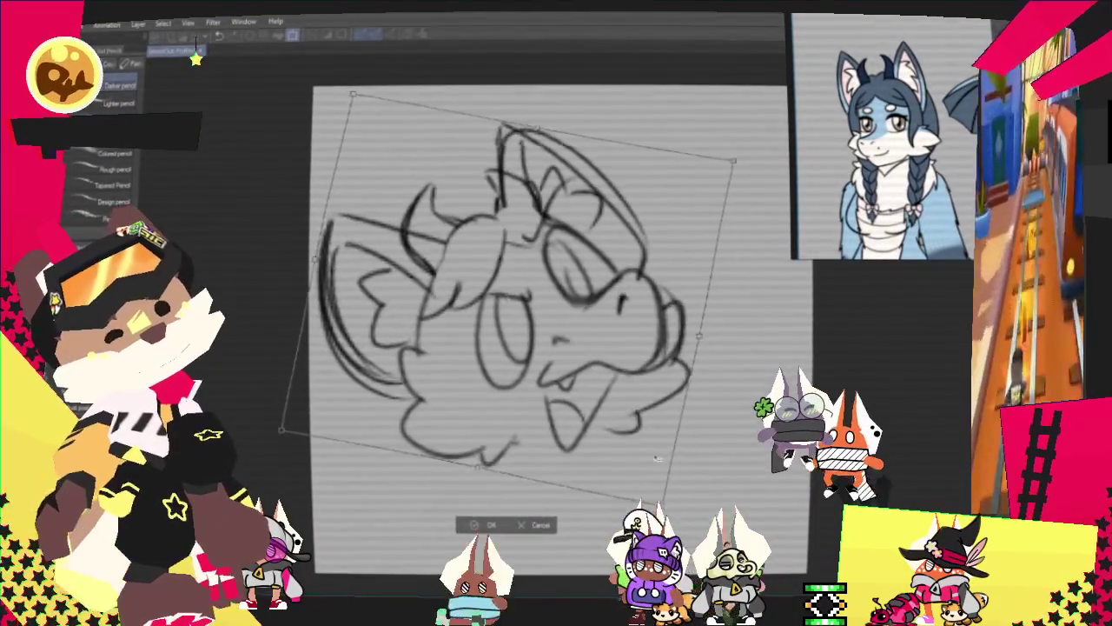
pyautogui.click(491, 527)
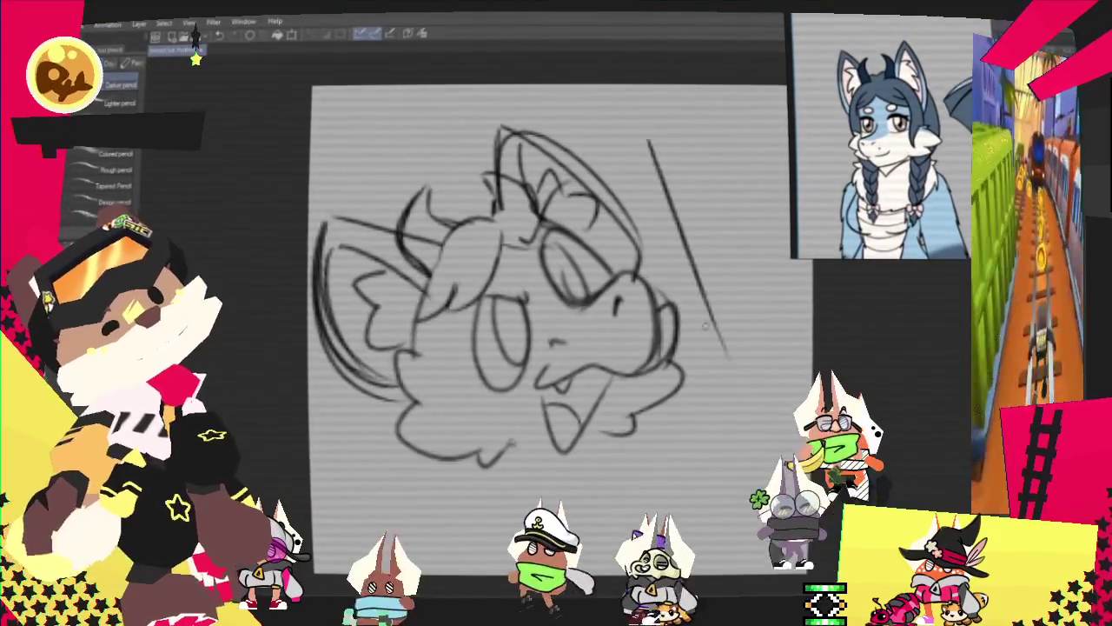
pyautogui.hotkey('ctrl', 't')
# Step: Shift the head sketch slightly left and down, then draw two long diagonal action lines
pyautogui.moveTo(486, 300); pyautogui.dragTo(385, 354)
pyautogui.press('Return')
pyautogui.moveTo(512, 198); pyautogui.dragTo(695, 447)
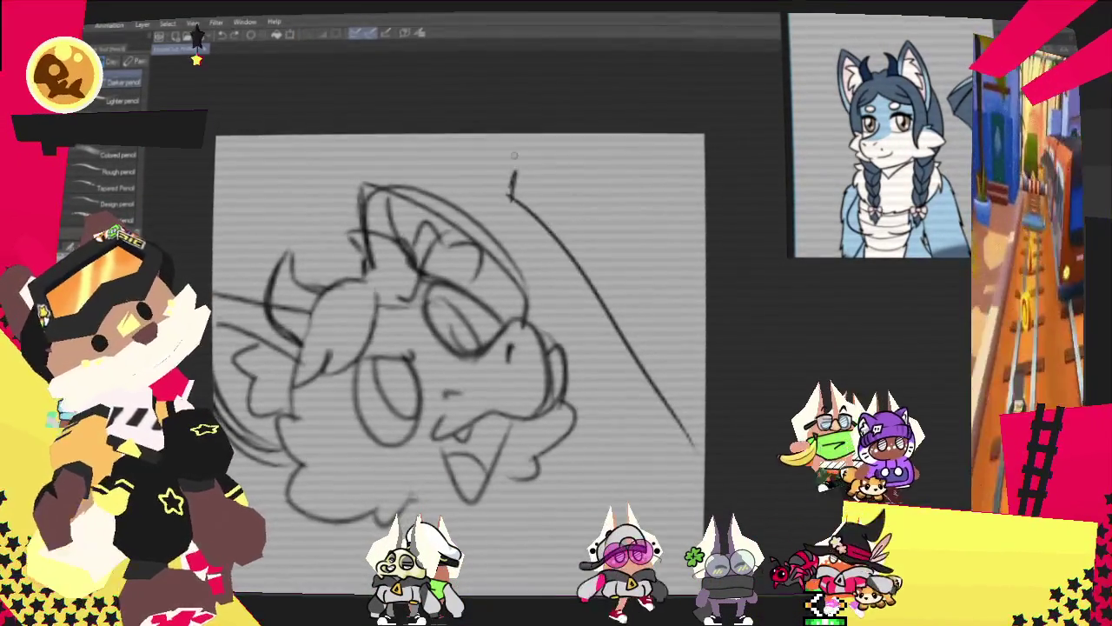
pyautogui.moveTo(528, 150); pyautogui.dragTo(674, 395)
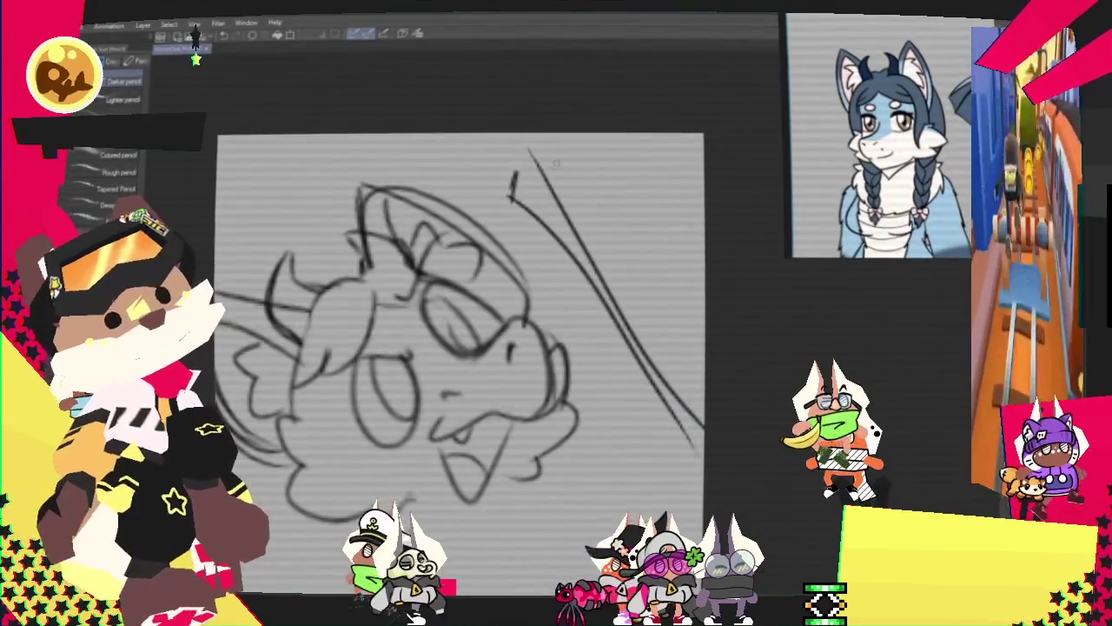
# Step: Add a long curved stroke at the right and dense short hatching across the action lines
pyautogui.moveTo(606, 291); pyautogui.dragTo(695, 256)
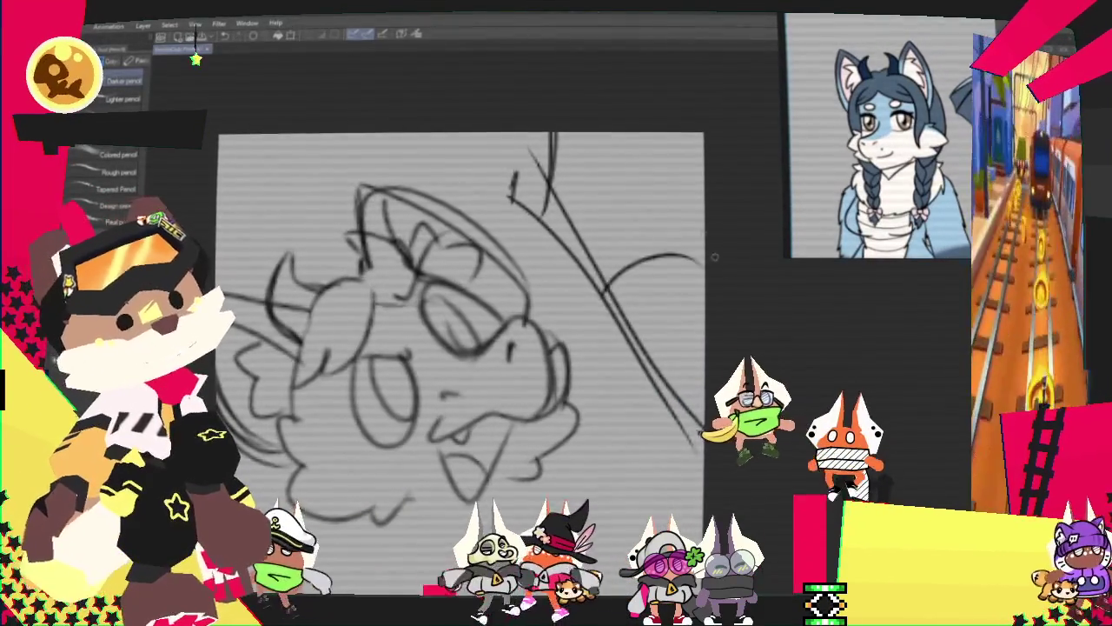
pyautogui.moveTo(651, 135); pyautogui.dragTo(702, 434)
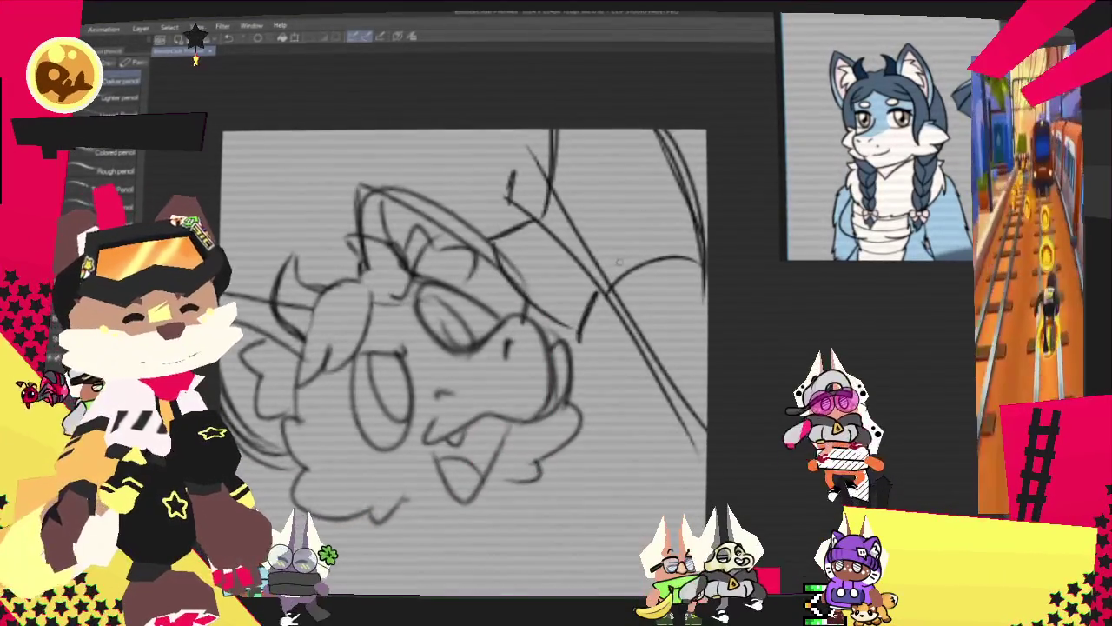
pyautogui.moveTo(569, 198); pyautogui.dragTo(584, 282)
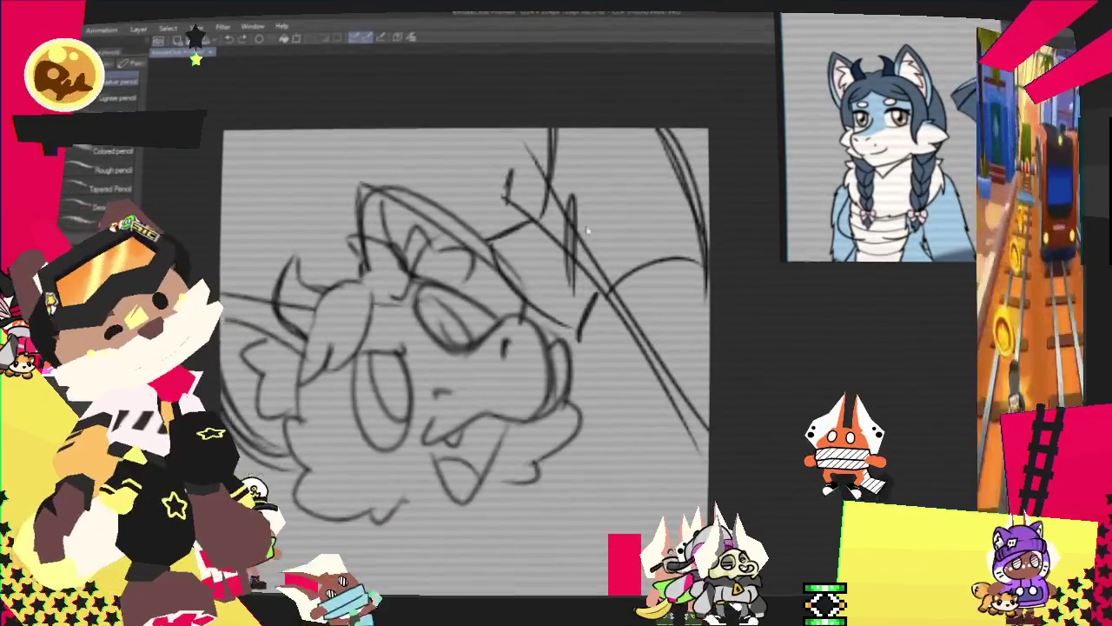
pyautogui.moveTo(596, 239); pyautogui.dragTo(594, 286)
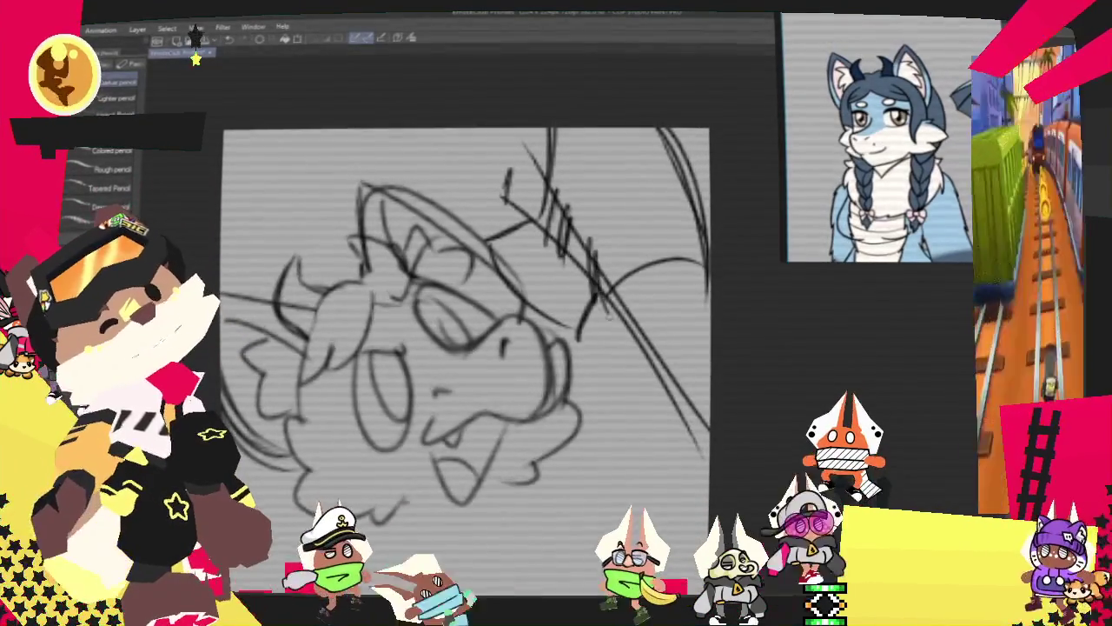
pyautogui.moveTo(594, 252); pyautogui.dragTo(599, 295)
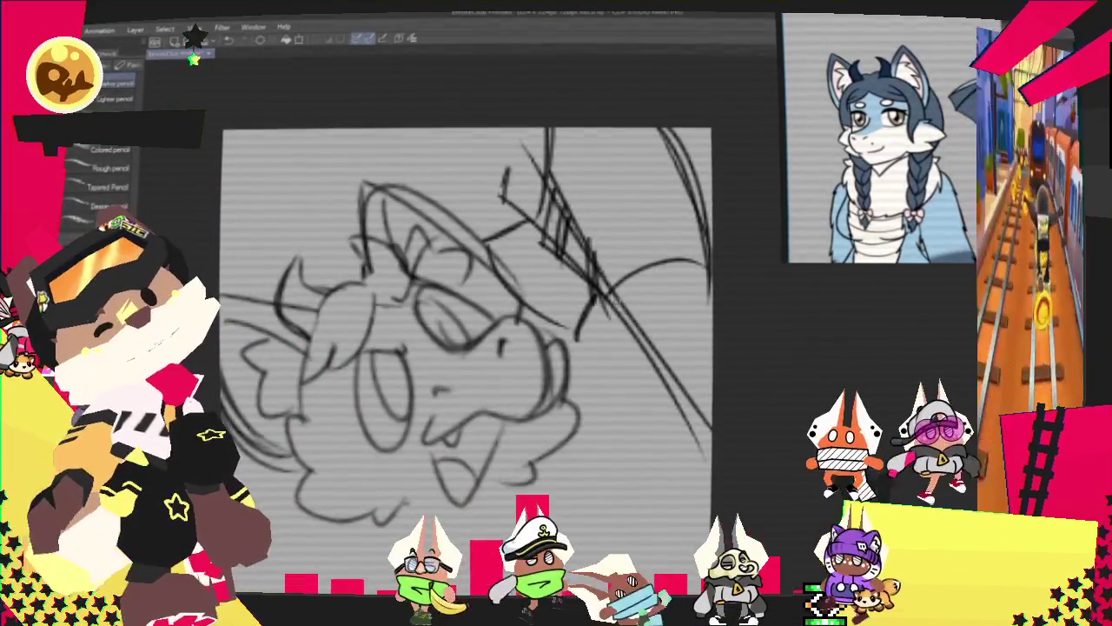
# Step: Sketch curved strokes at the top right and beside the face to start the fist
pyautogui.moveTo(622, 130); pyautogui.dragTo(663, 179)
pyautogui.moveTo(608, 294)
pyautogui.mouseDown()
pyautogui.moveTo(661, 306)
pyautogui.moveTo(695, 365)
pyautogui.mouseUp()
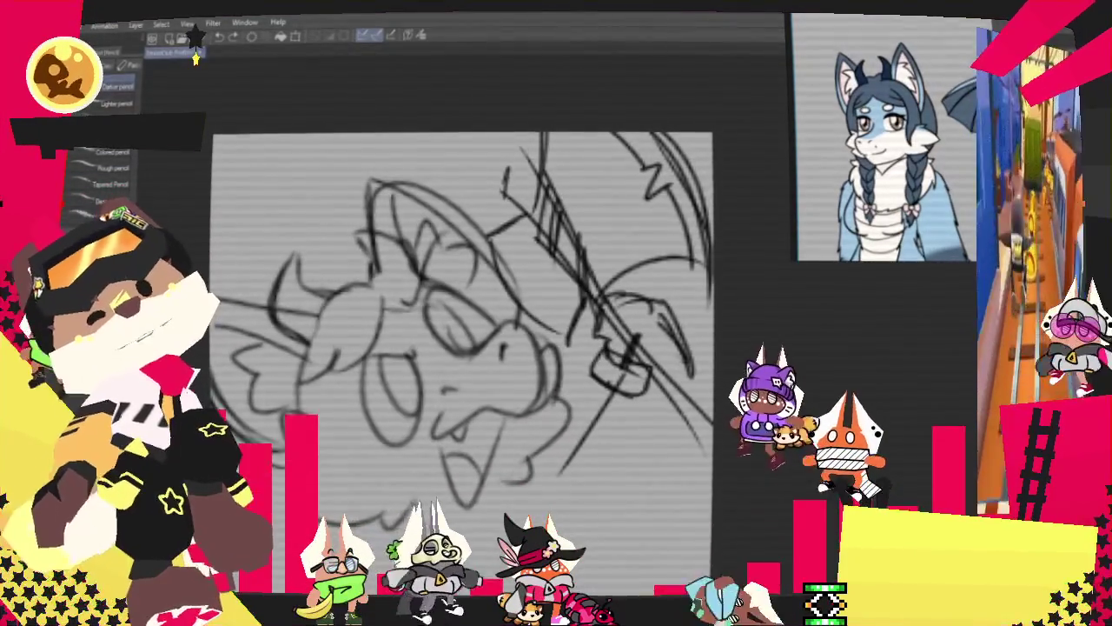
pyautogui.press('p')
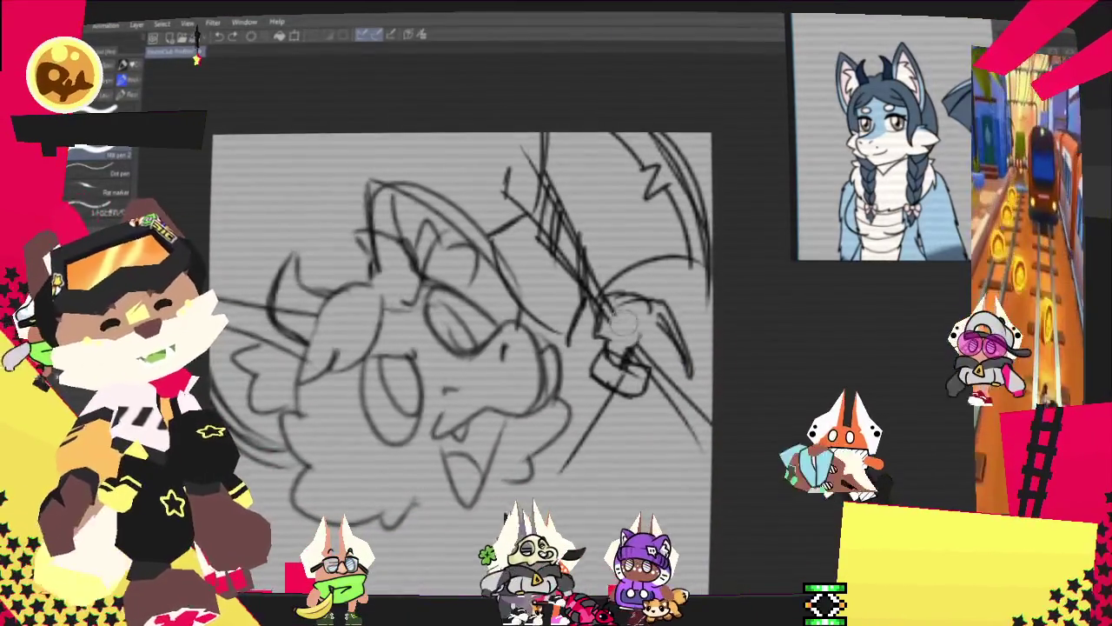
pyautogui.moveTo(600, 299); pyautogui.dragTo(636, 333)
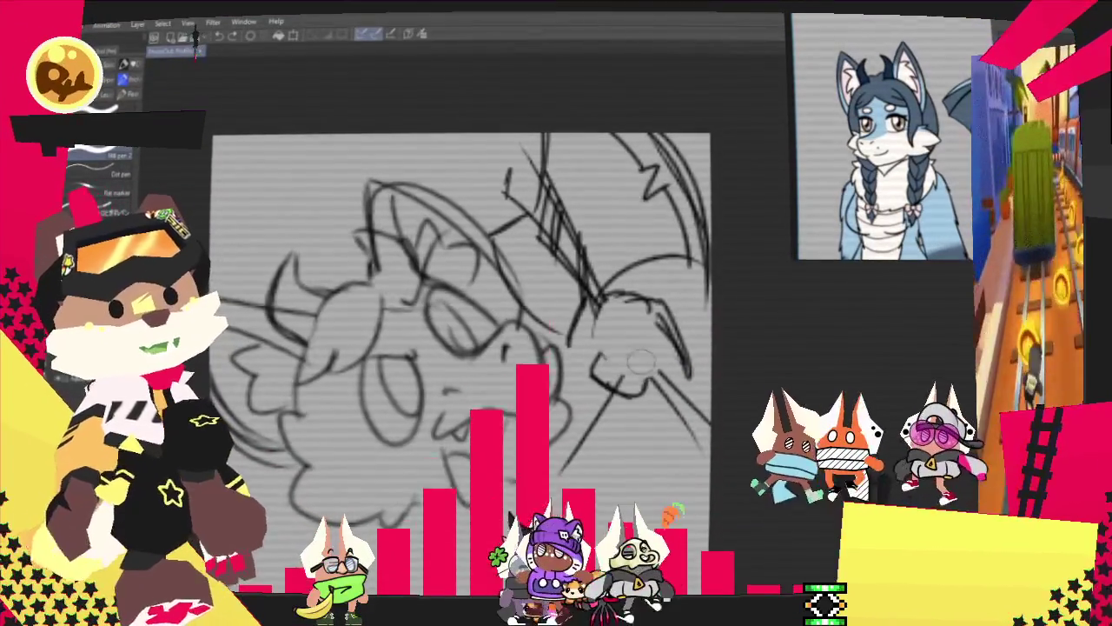
pyautogui.press('p')
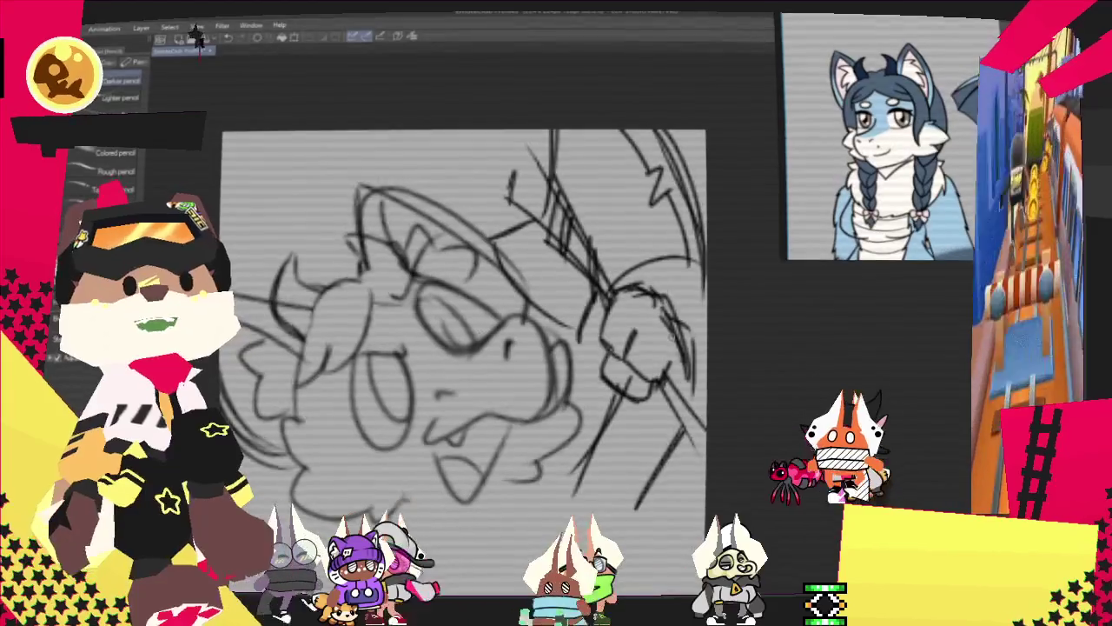
pyautogui.press('p')
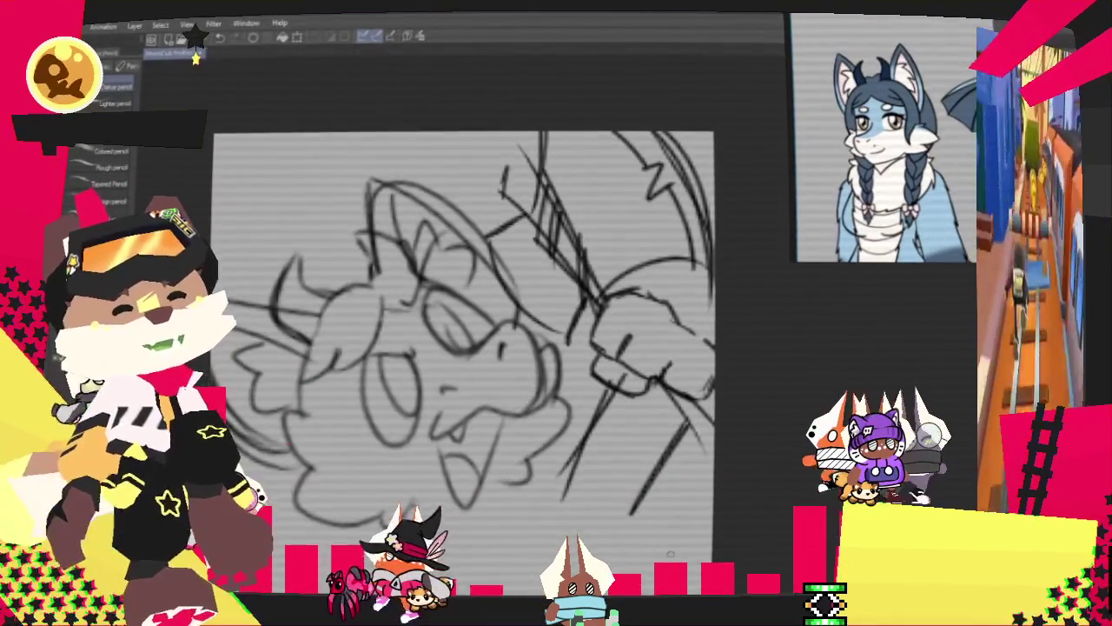
pyautogui.scroll(-3, 465, 322)
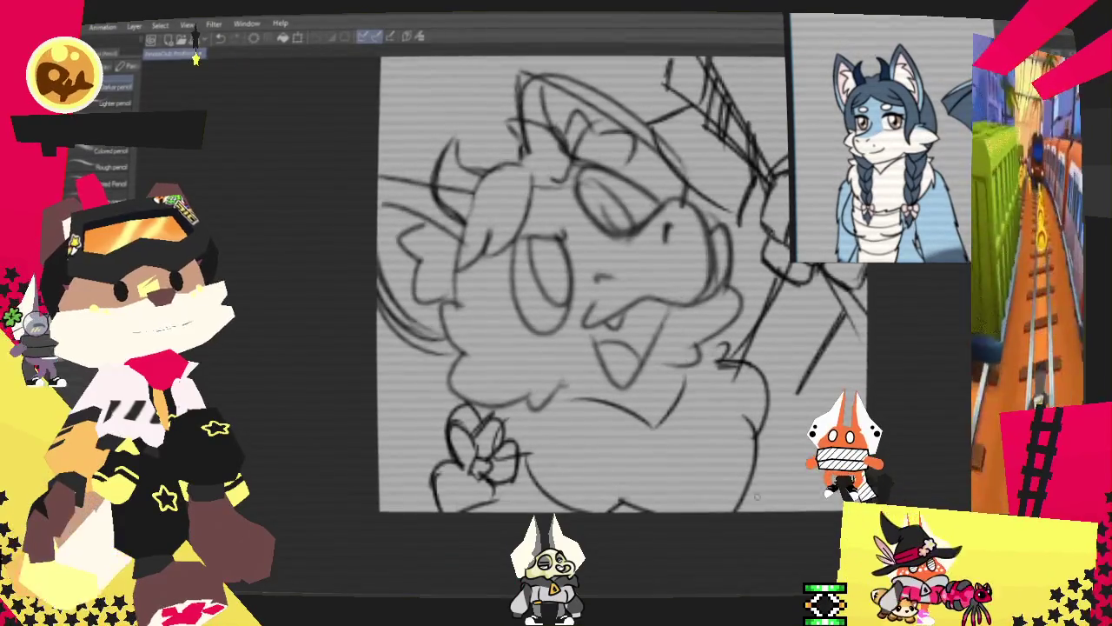
# Step: Sketch curly strokes for a small second fist below the raised fist, beside the mouth
pyautogui.scroll(2, 565, 312)
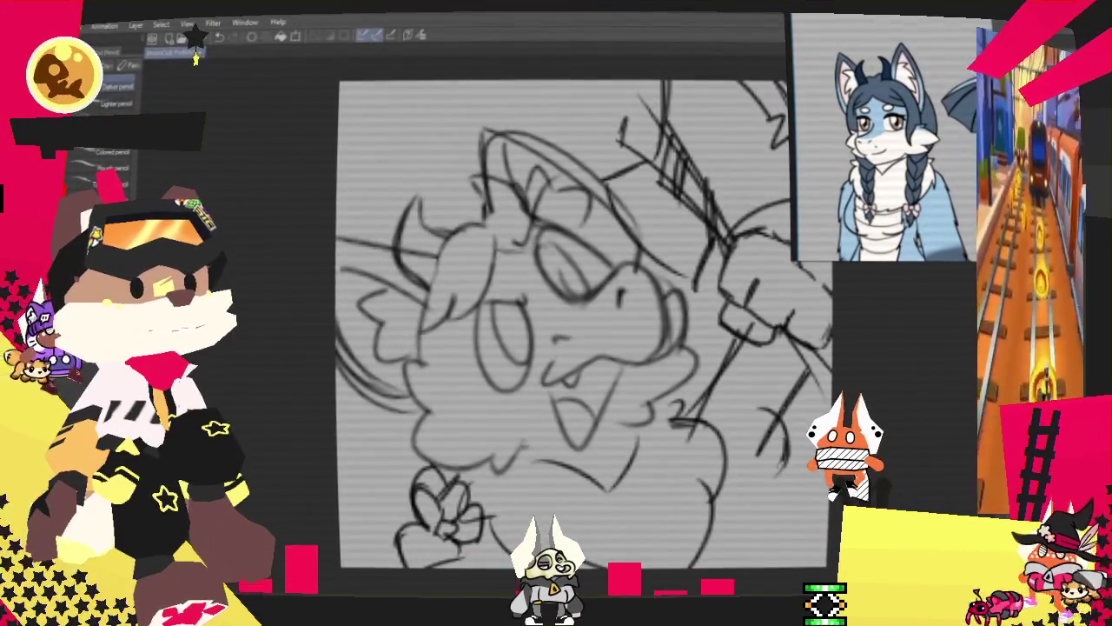
pyautogui.moveTo(725, 416); pyautogui.dragTo(769, 474)
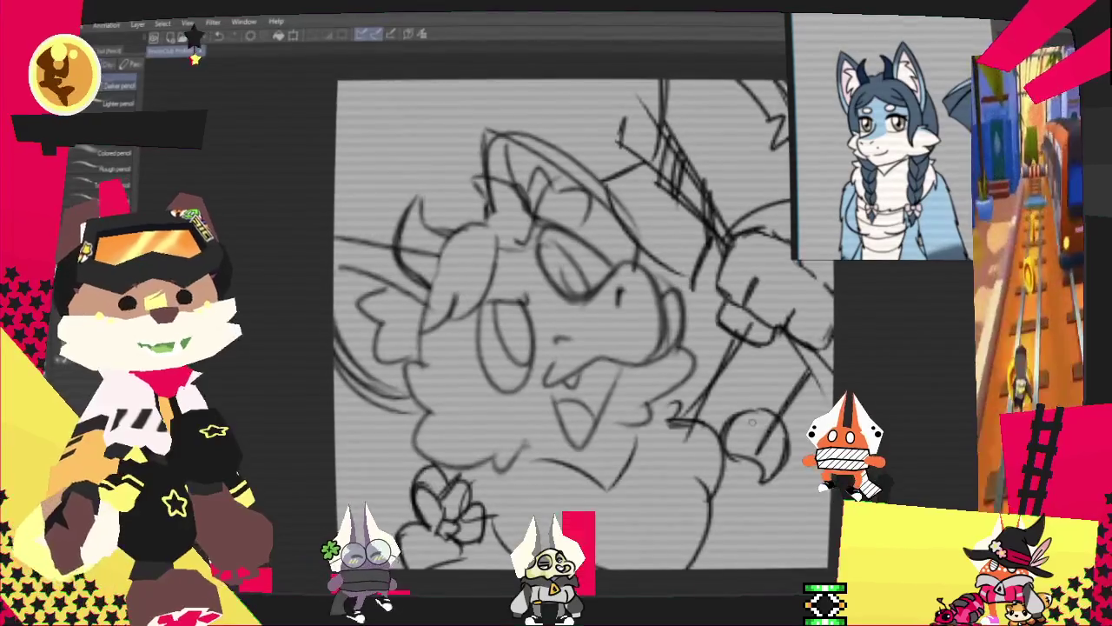
pyautogui.moveTo(734, 395); pyautogui.dragTo(760, 430)
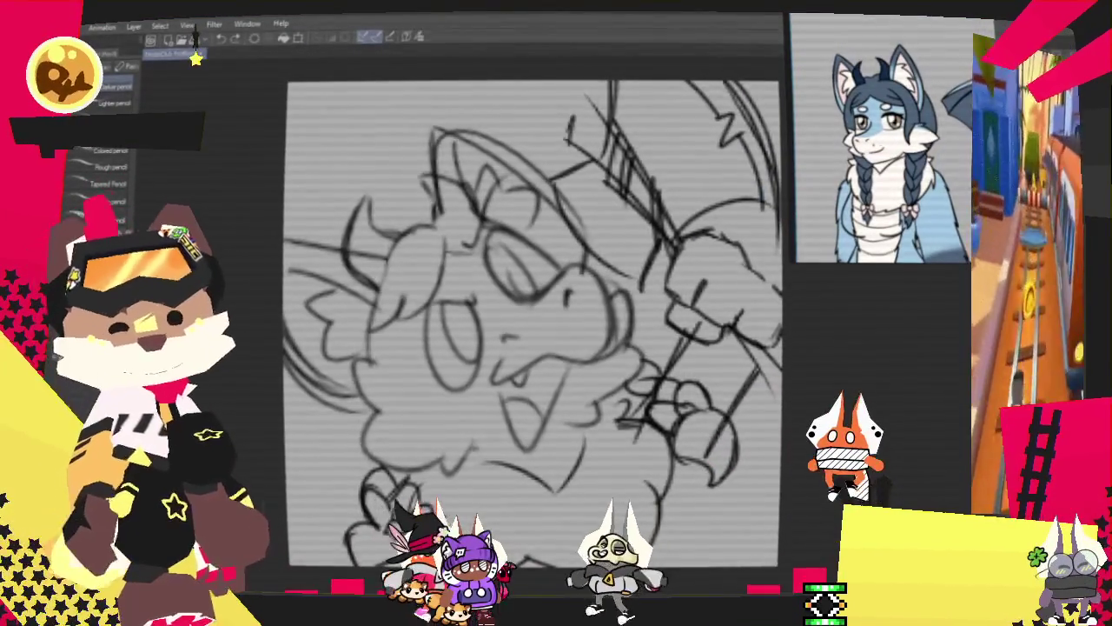
# Step: Rotate the whole sketch layer slightly and shift it down and left
pyautogui.hotkey('ctrl', 't')
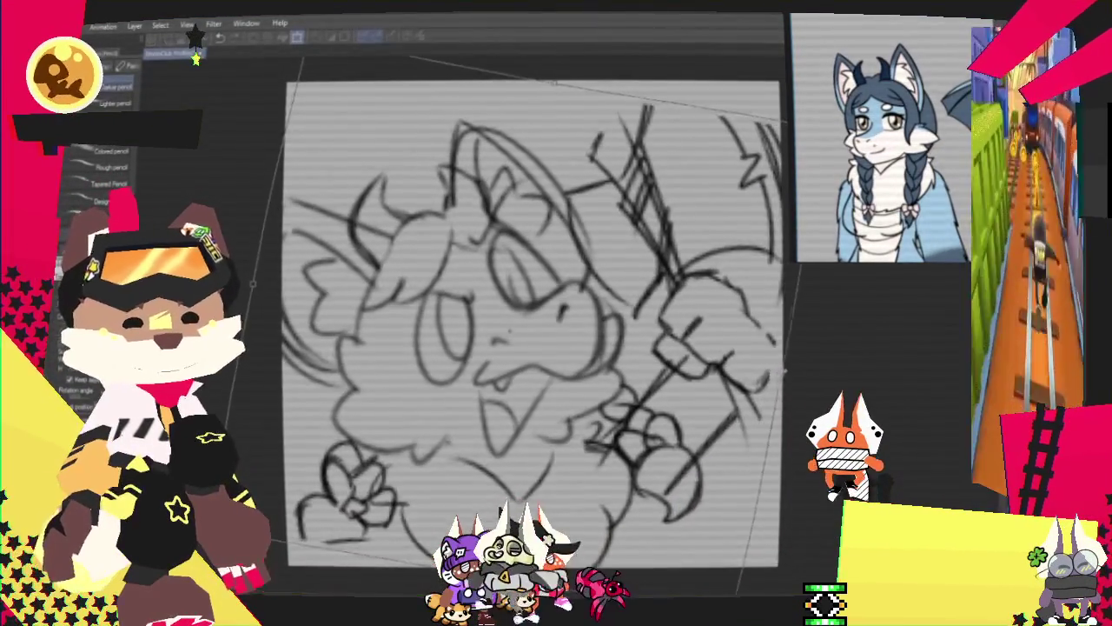
pyautogui.moveTo(780, 370)
pyautogui.mouseDown()
pyautogui.moveTo(707, 433)
pyautogui.moveTo(708, 482)
pyautogui.mouseUp()
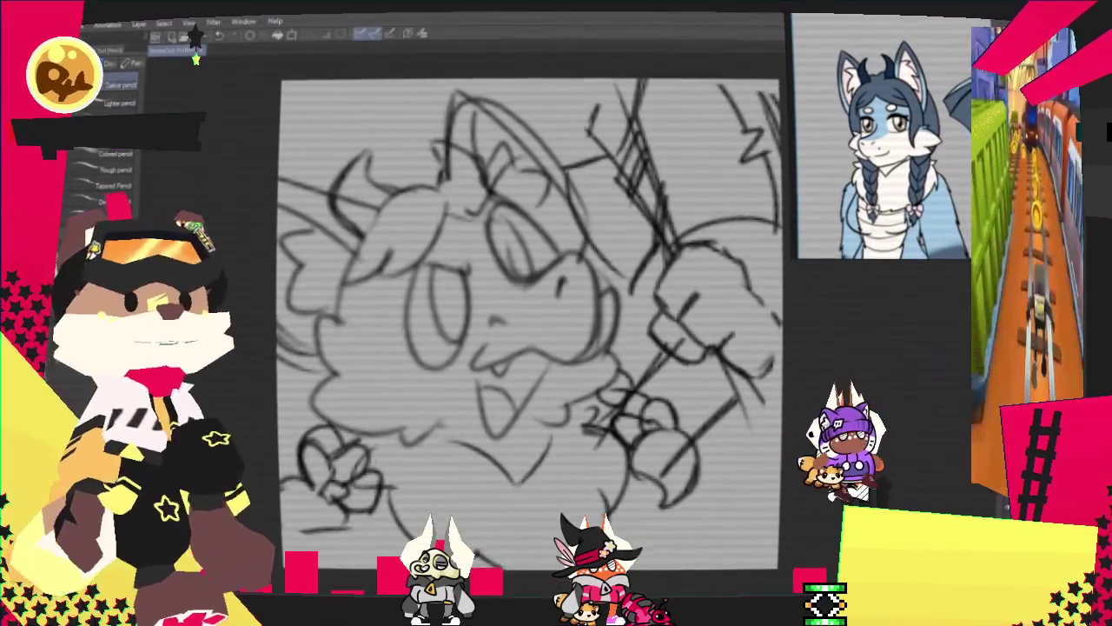
# Step: Make a freehand lasso selection around the raised fist, then return to the pencil tools
pyautogui.press('m')
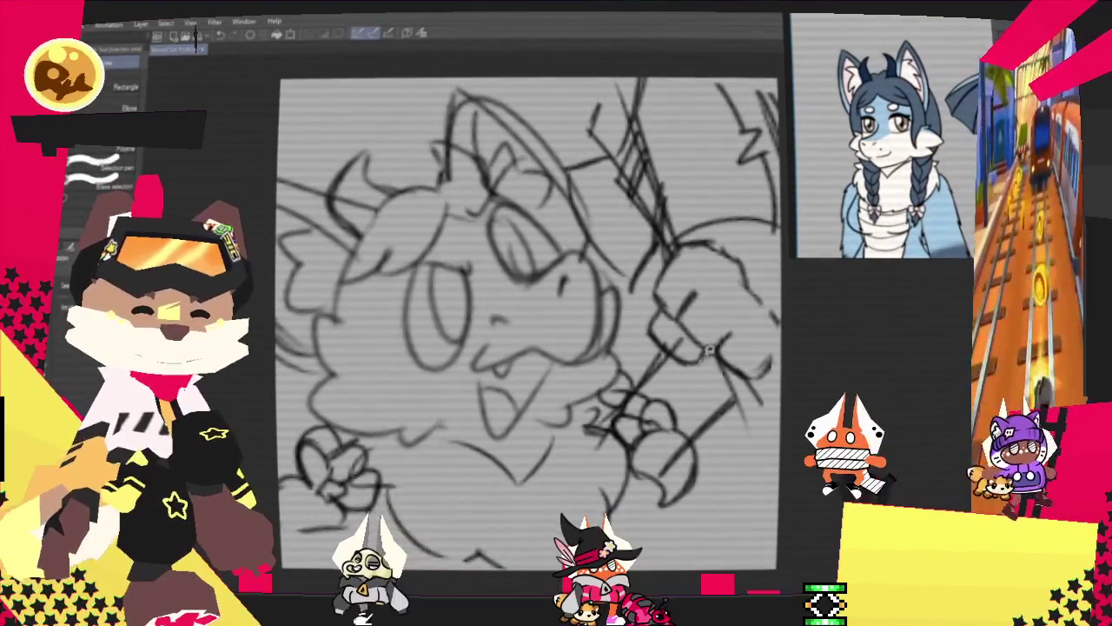
pyautogui.moveTo(708, 350); pyautogui.dragTo(796, 290)
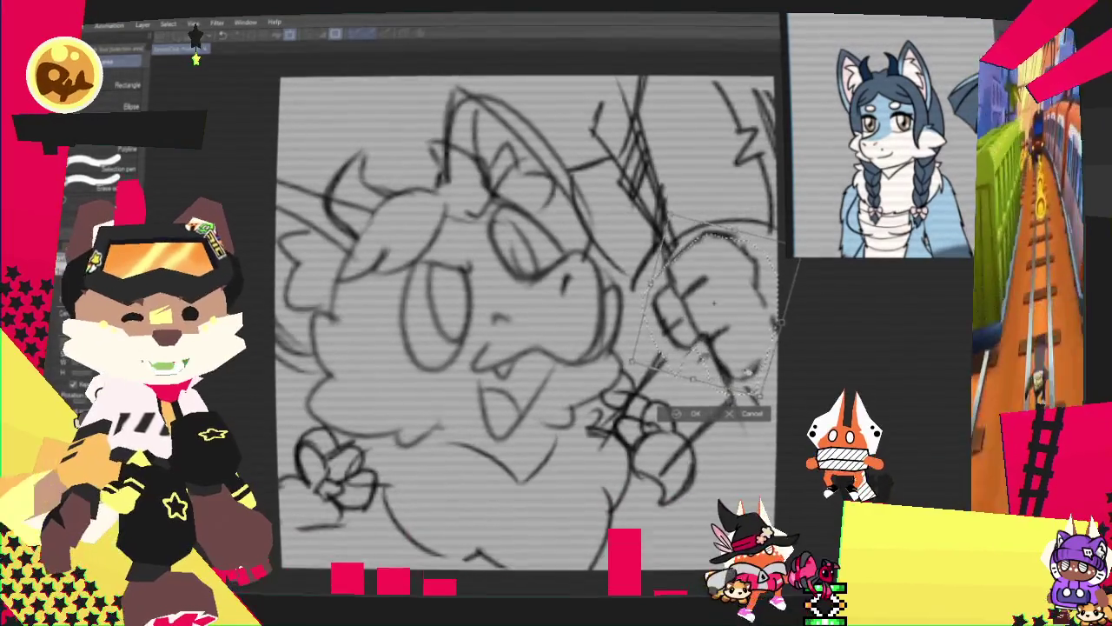
pyautogui.click(693, 416)
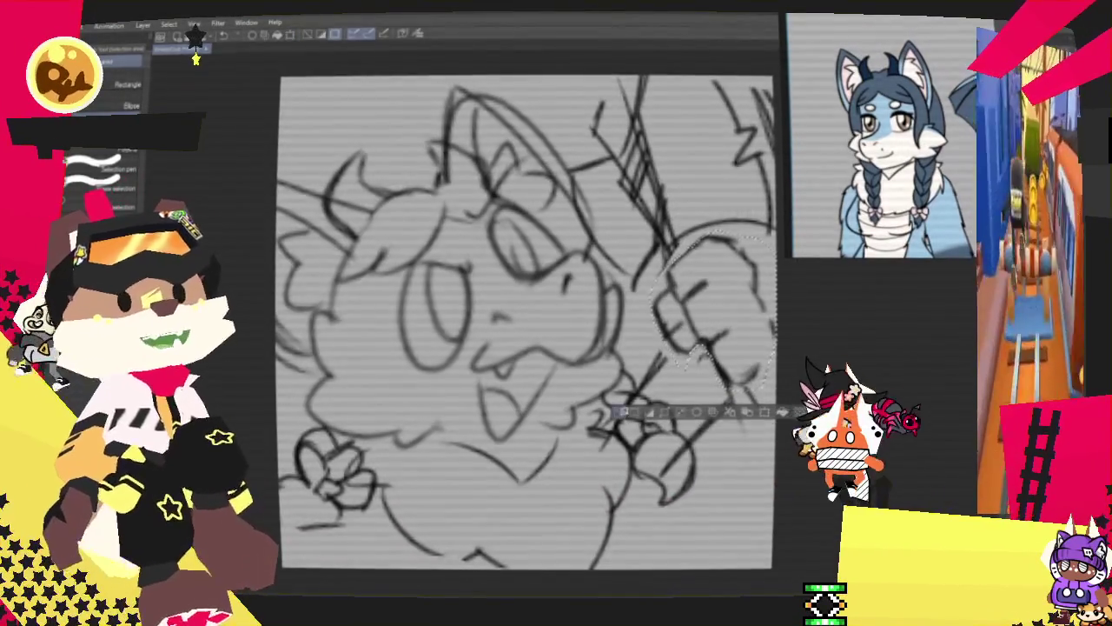
pyautogui.press('p')
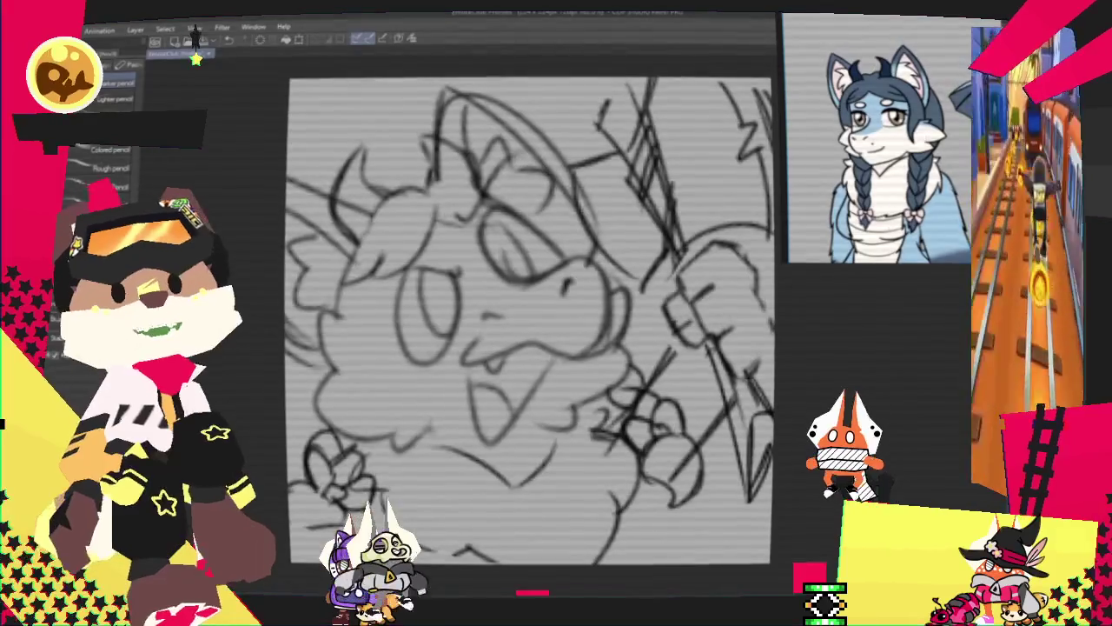
pyautogui.press('p')
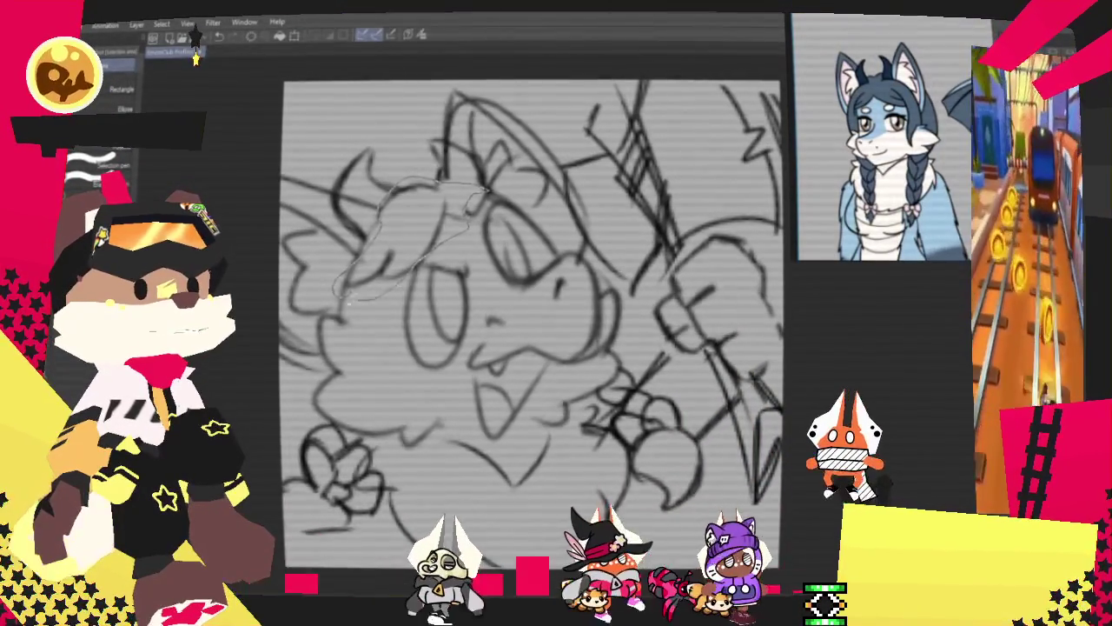
# Step: Put the lasso-selected forehead hair tuft into a transform box
pyautogui.hotkey('ctrl', 't')
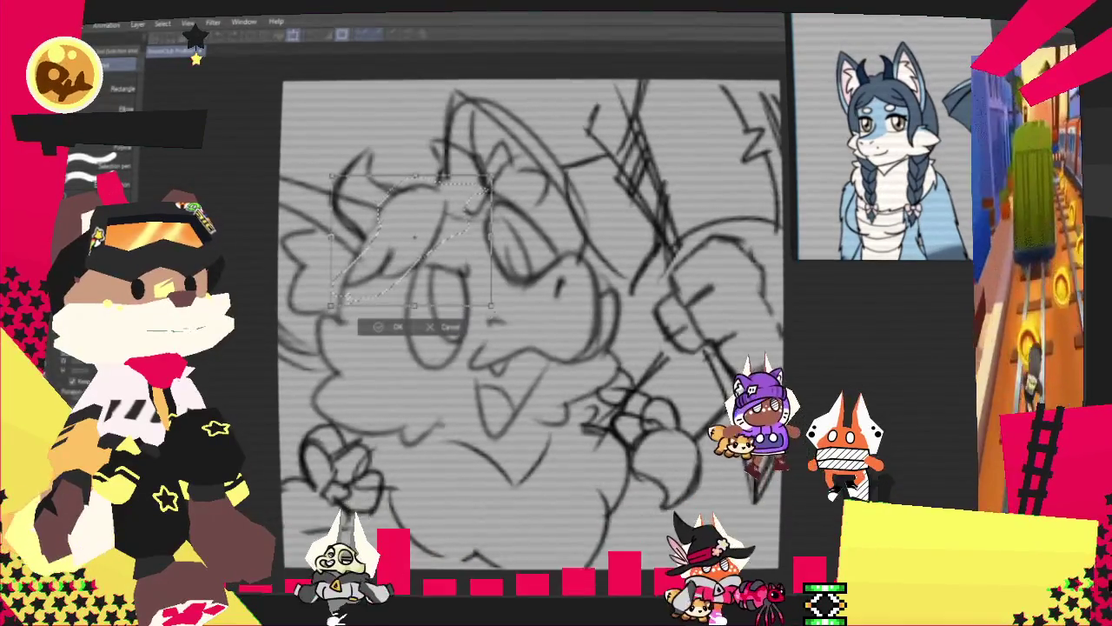
# Step: Move the forehead hair tuft slightly down and apply the transform
pyautogui.moveTo(408, 244); pyautogui.dragTo(408, 255)
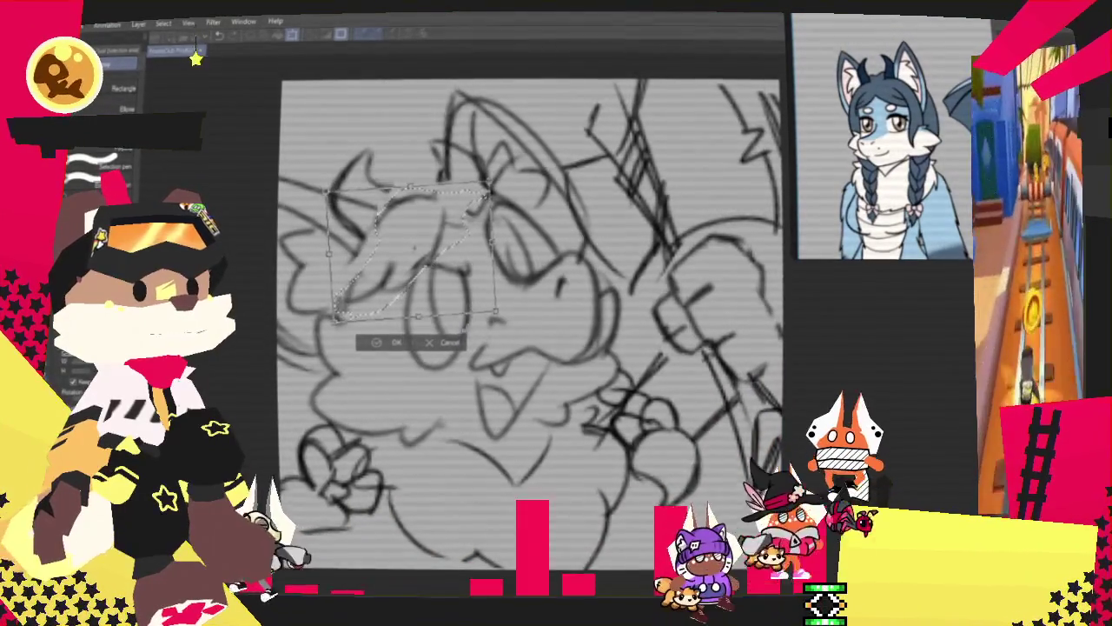
pyautogui.click(395, 344)
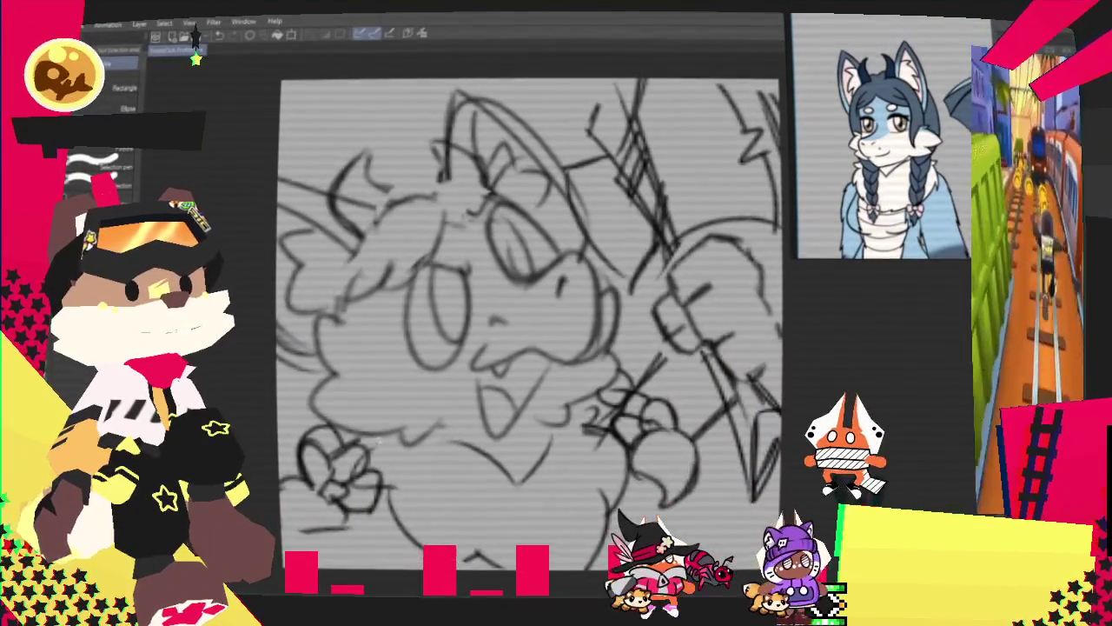